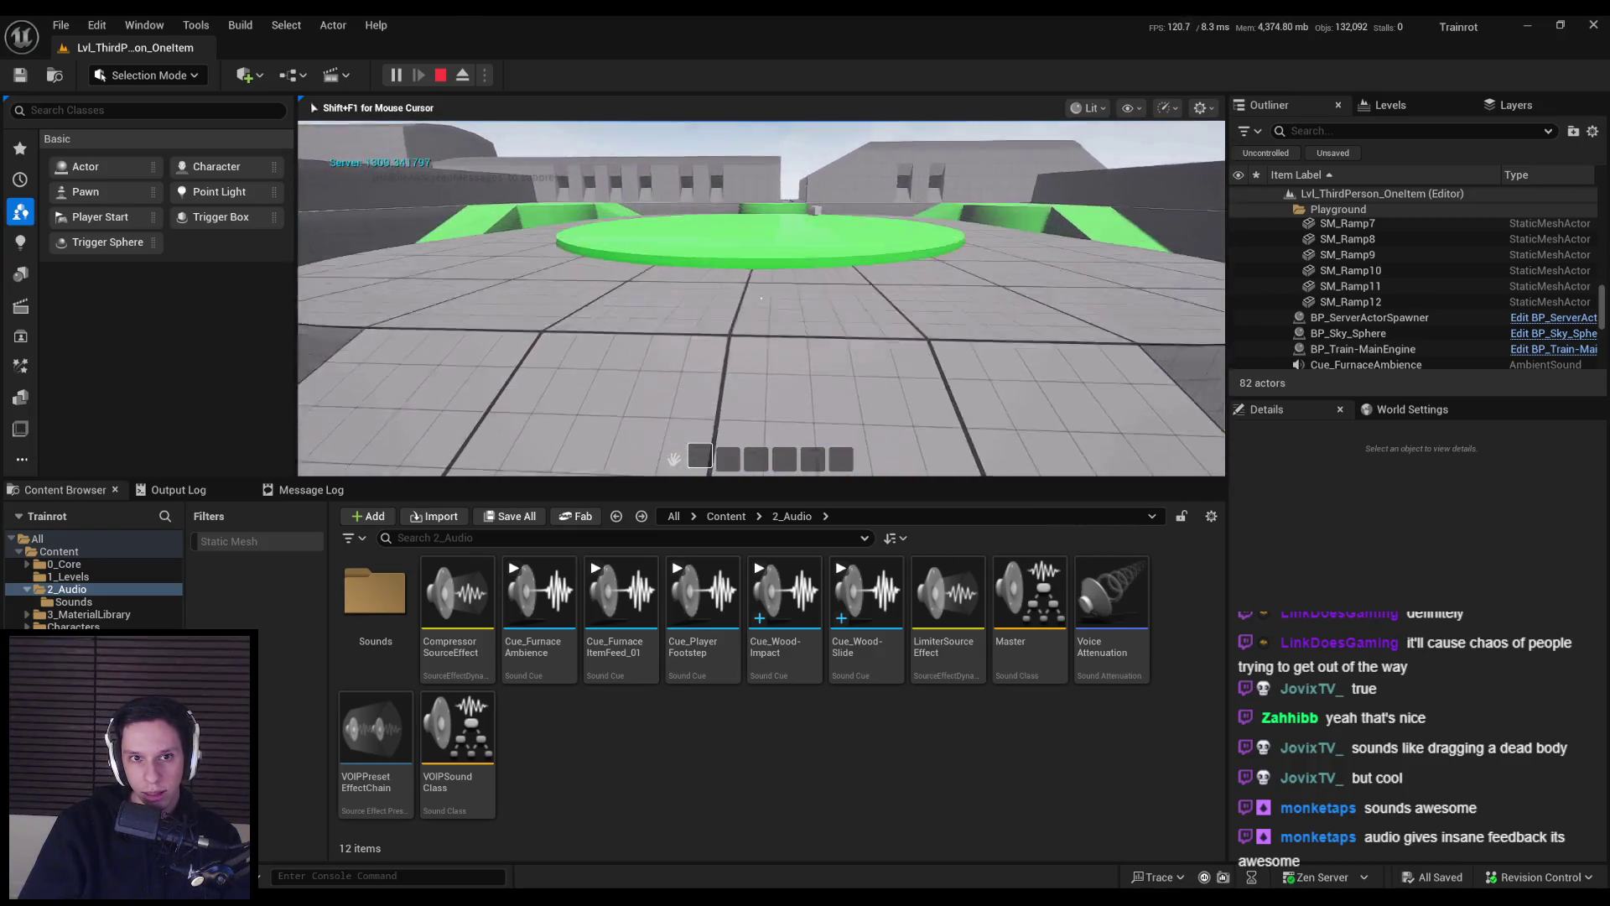
- Walk the player forward past the green platform to the white cube and ramp
key("w")
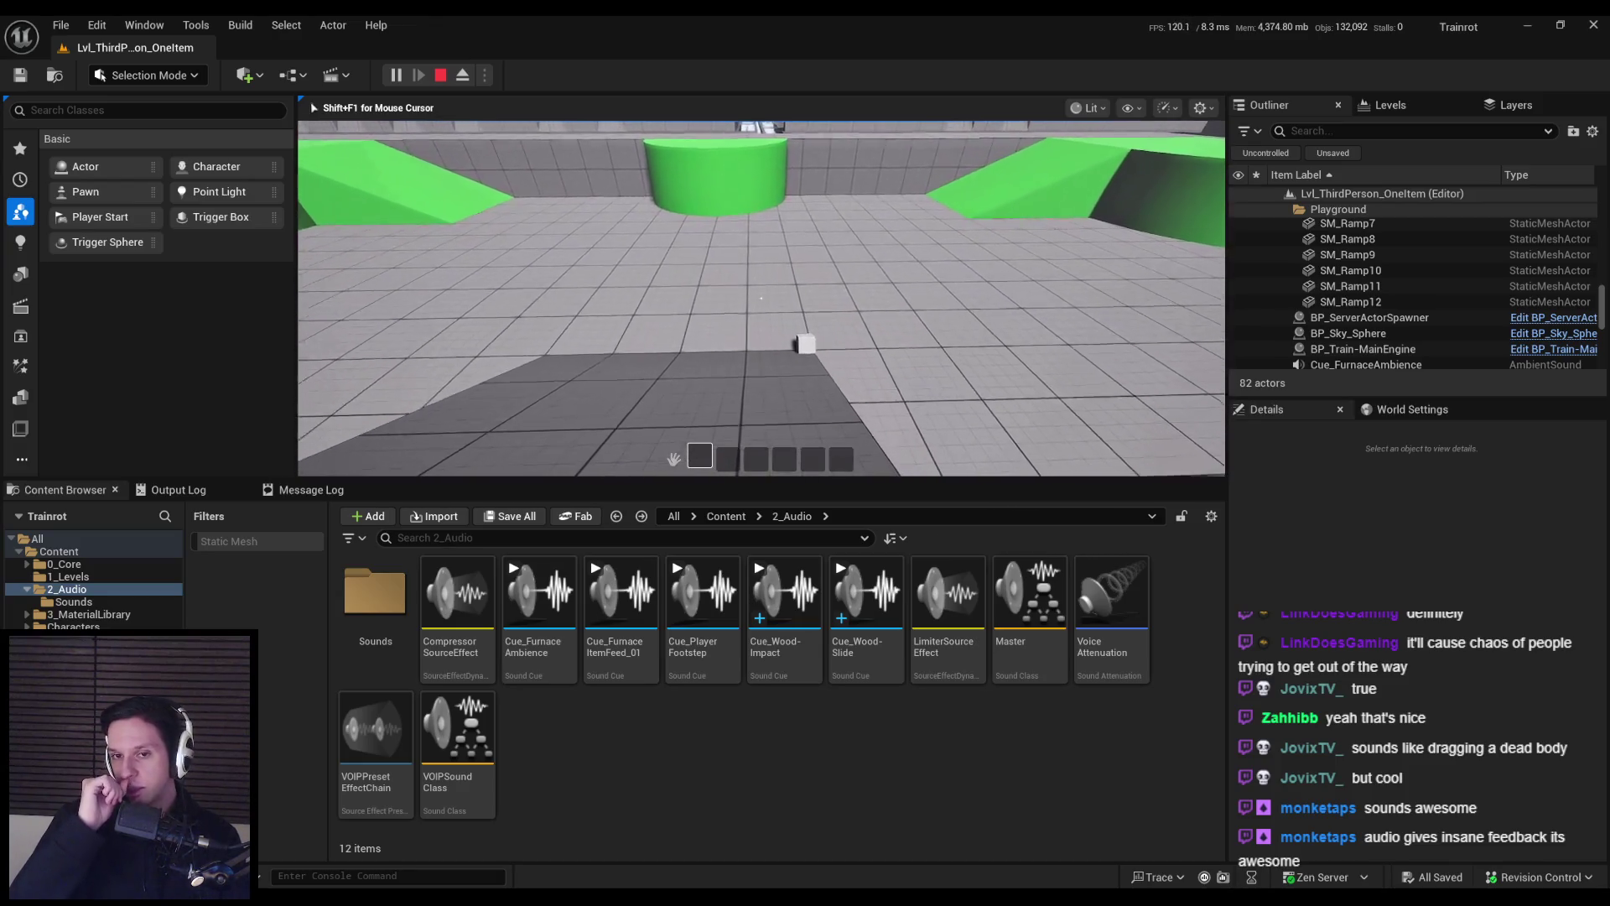
key("w")
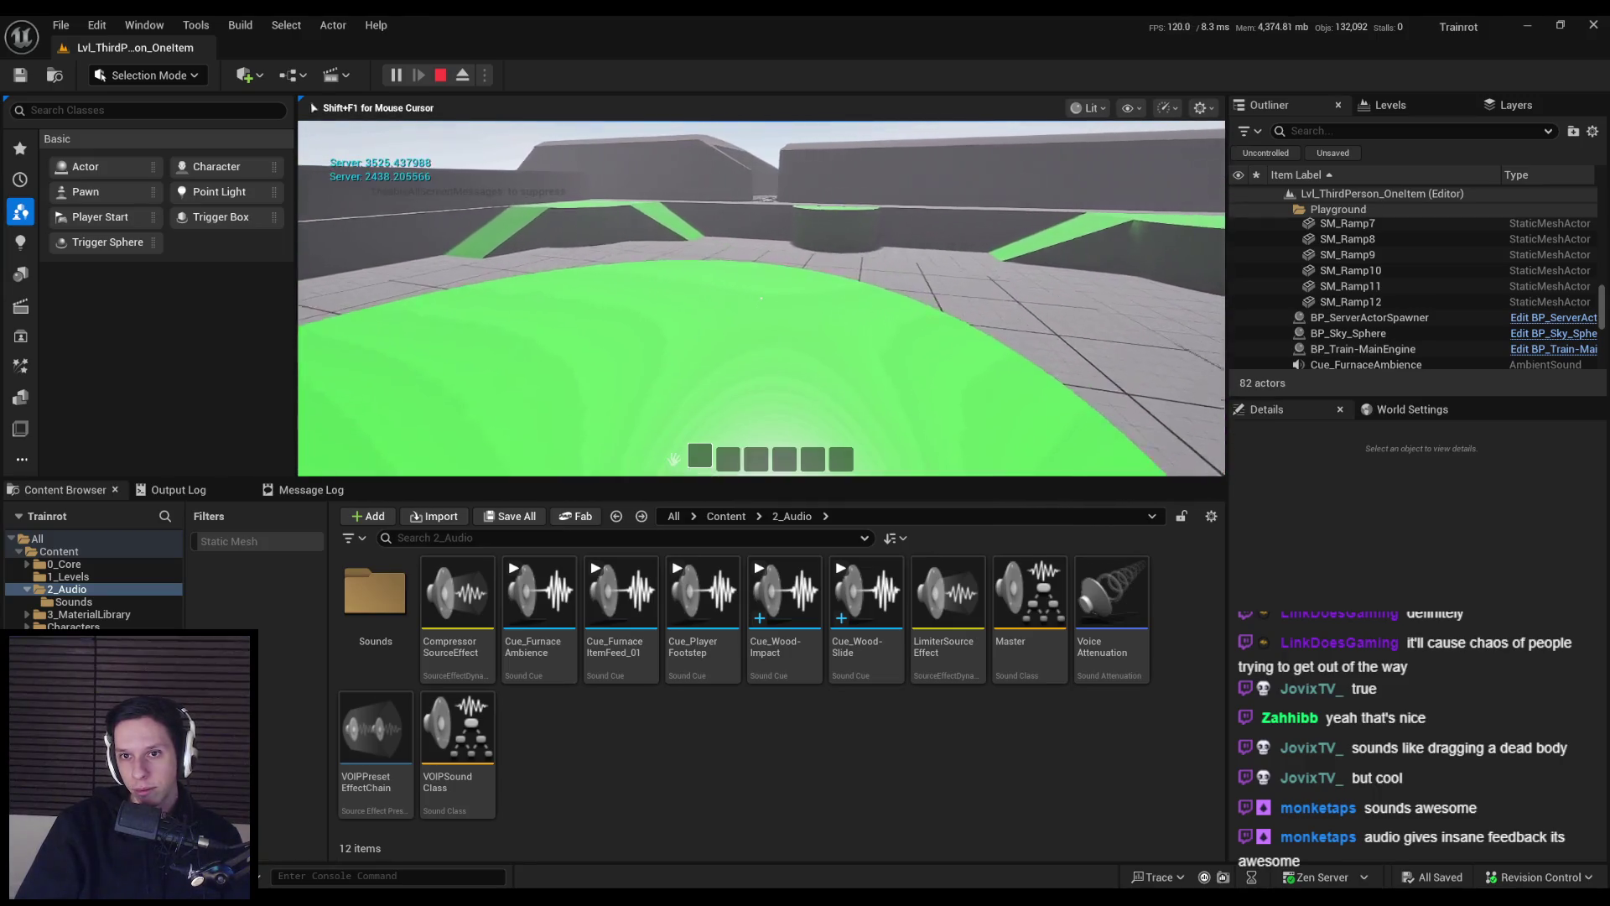
key("w")
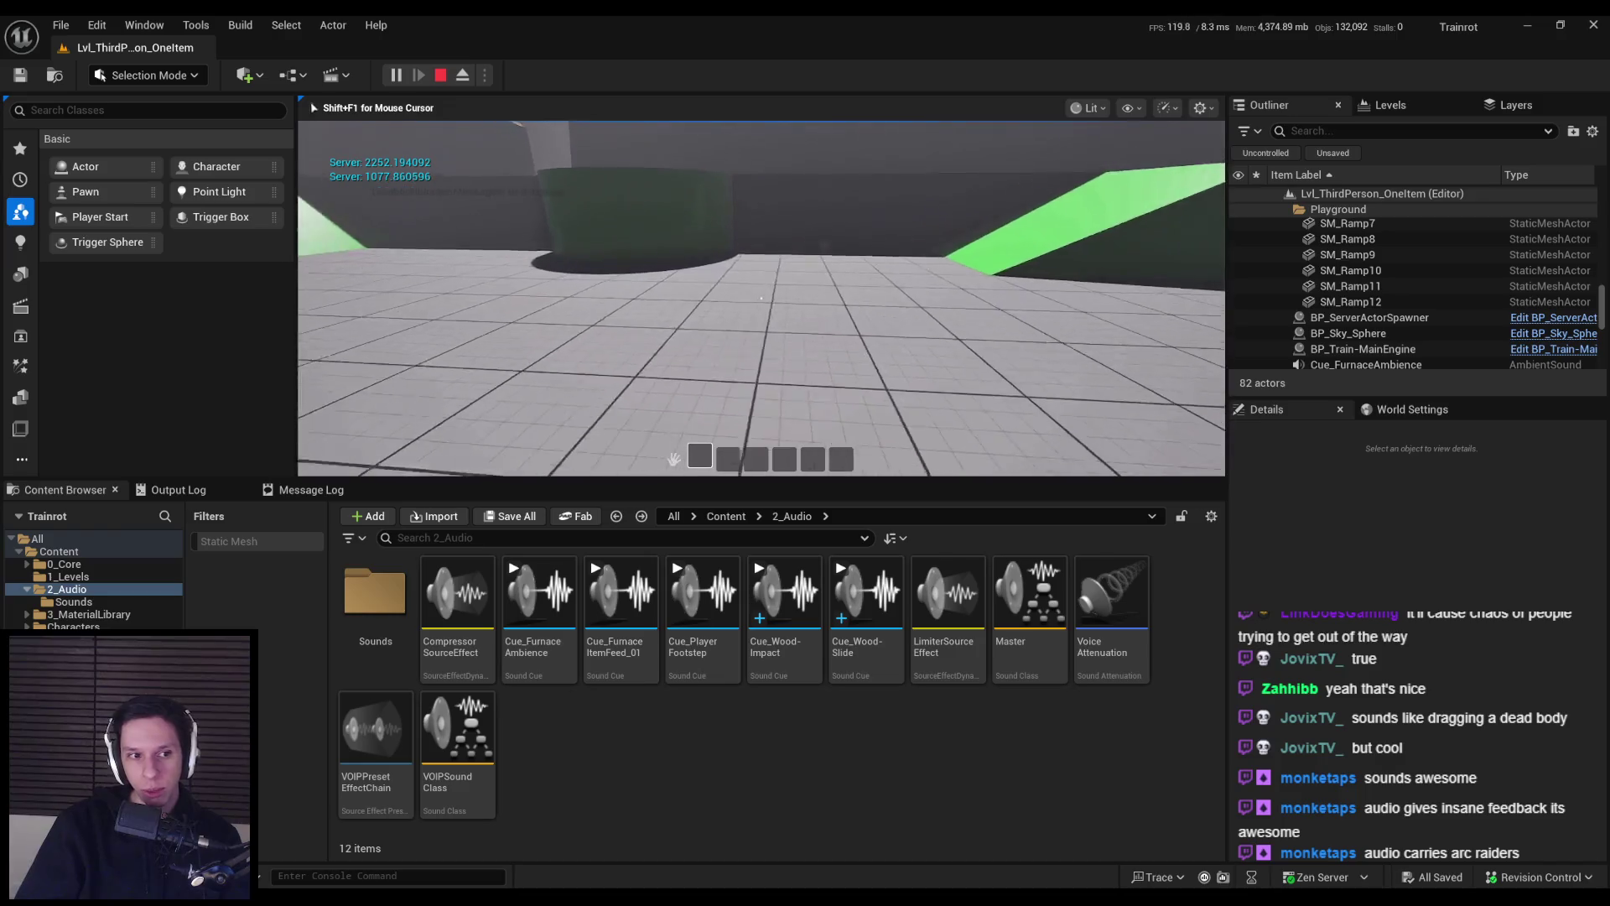
key("w")
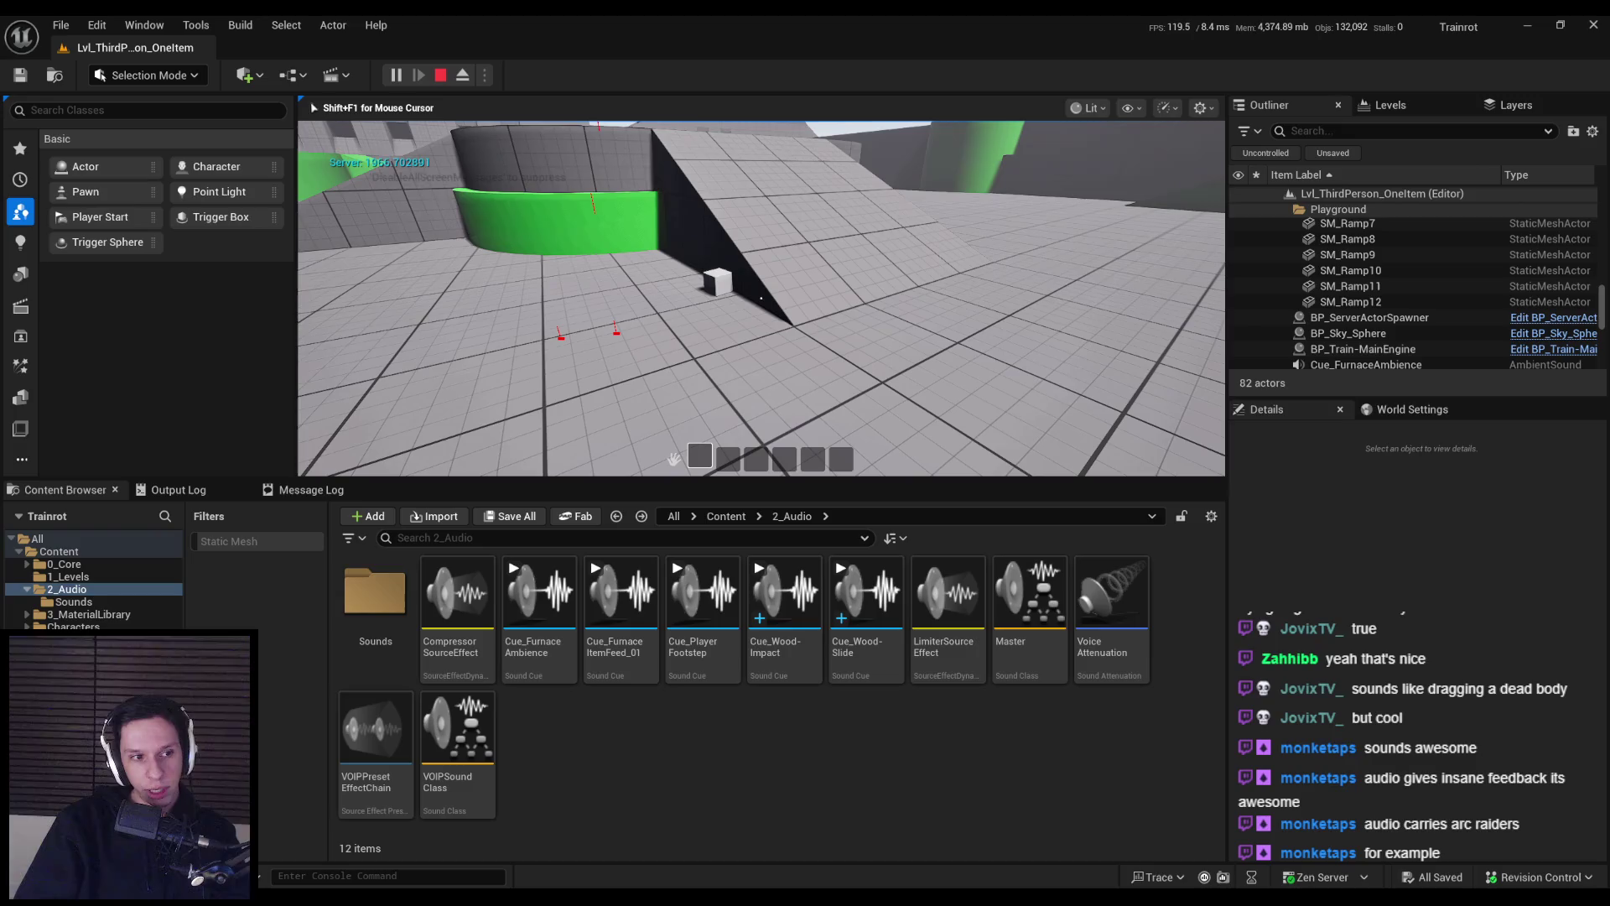
key("w")
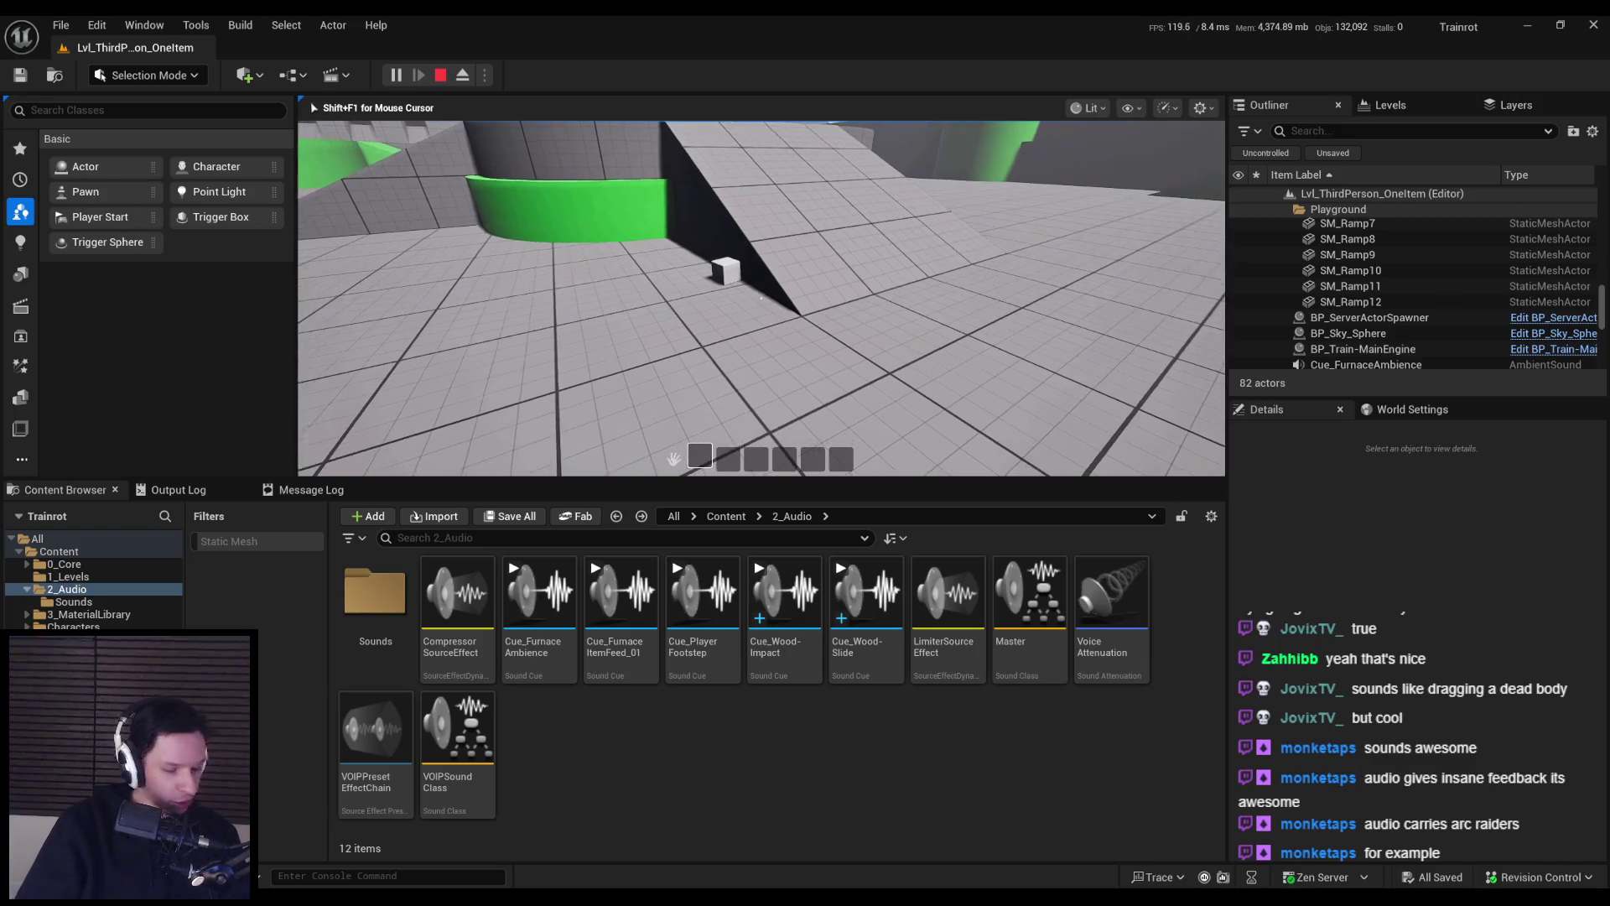
- Pick up and drop the white cube twice, then stop the play session
key("w")
key("e")
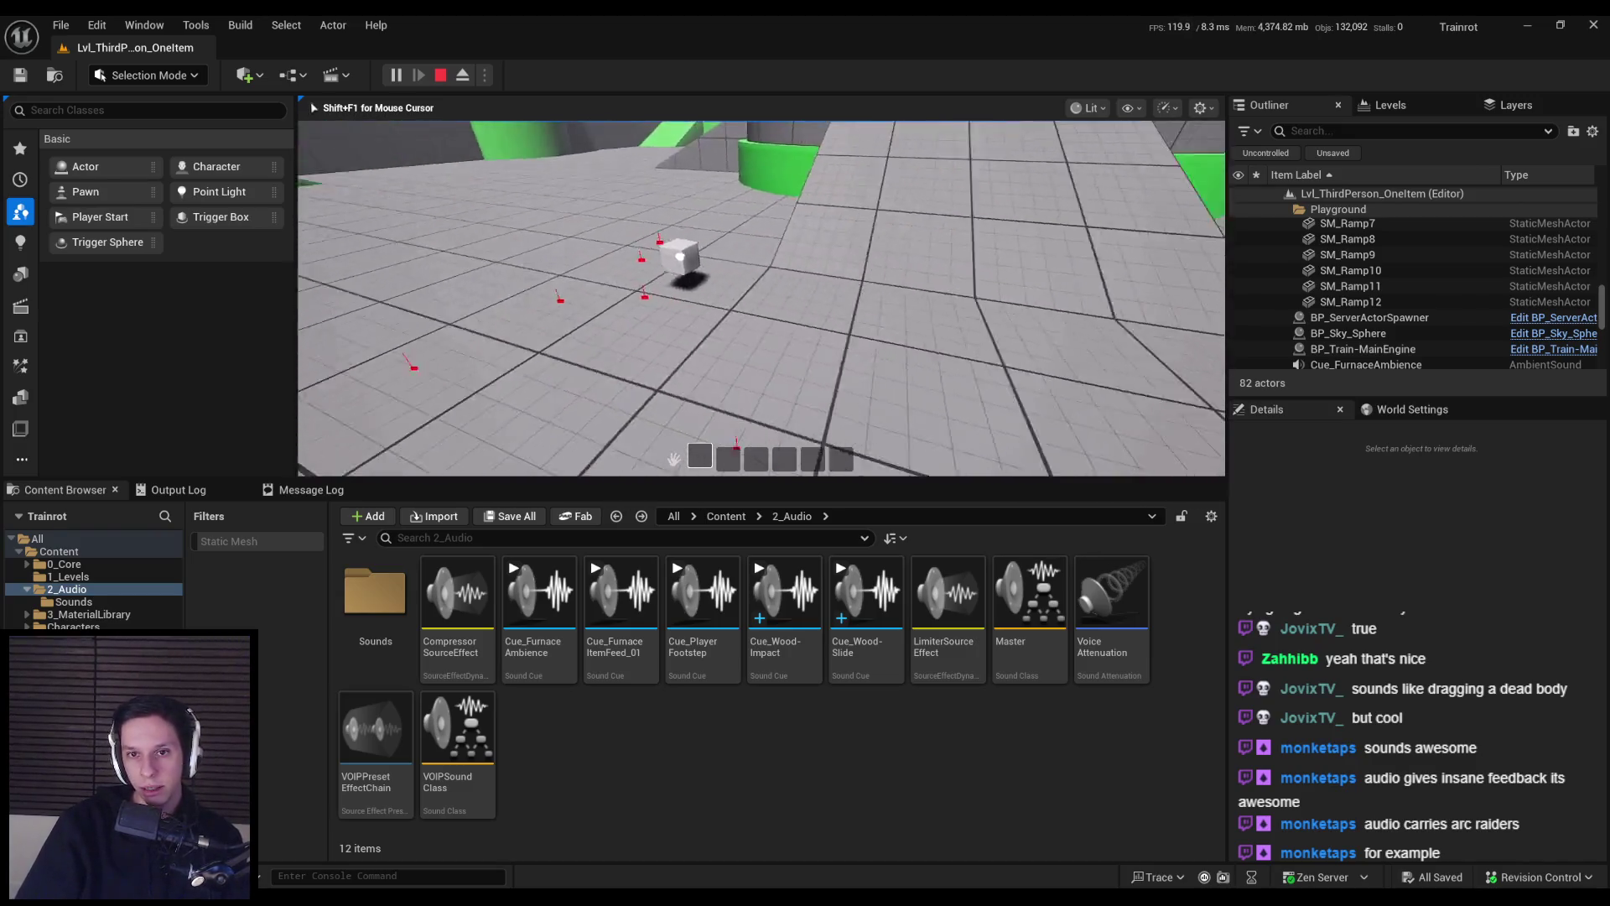
key("e")
key("w")
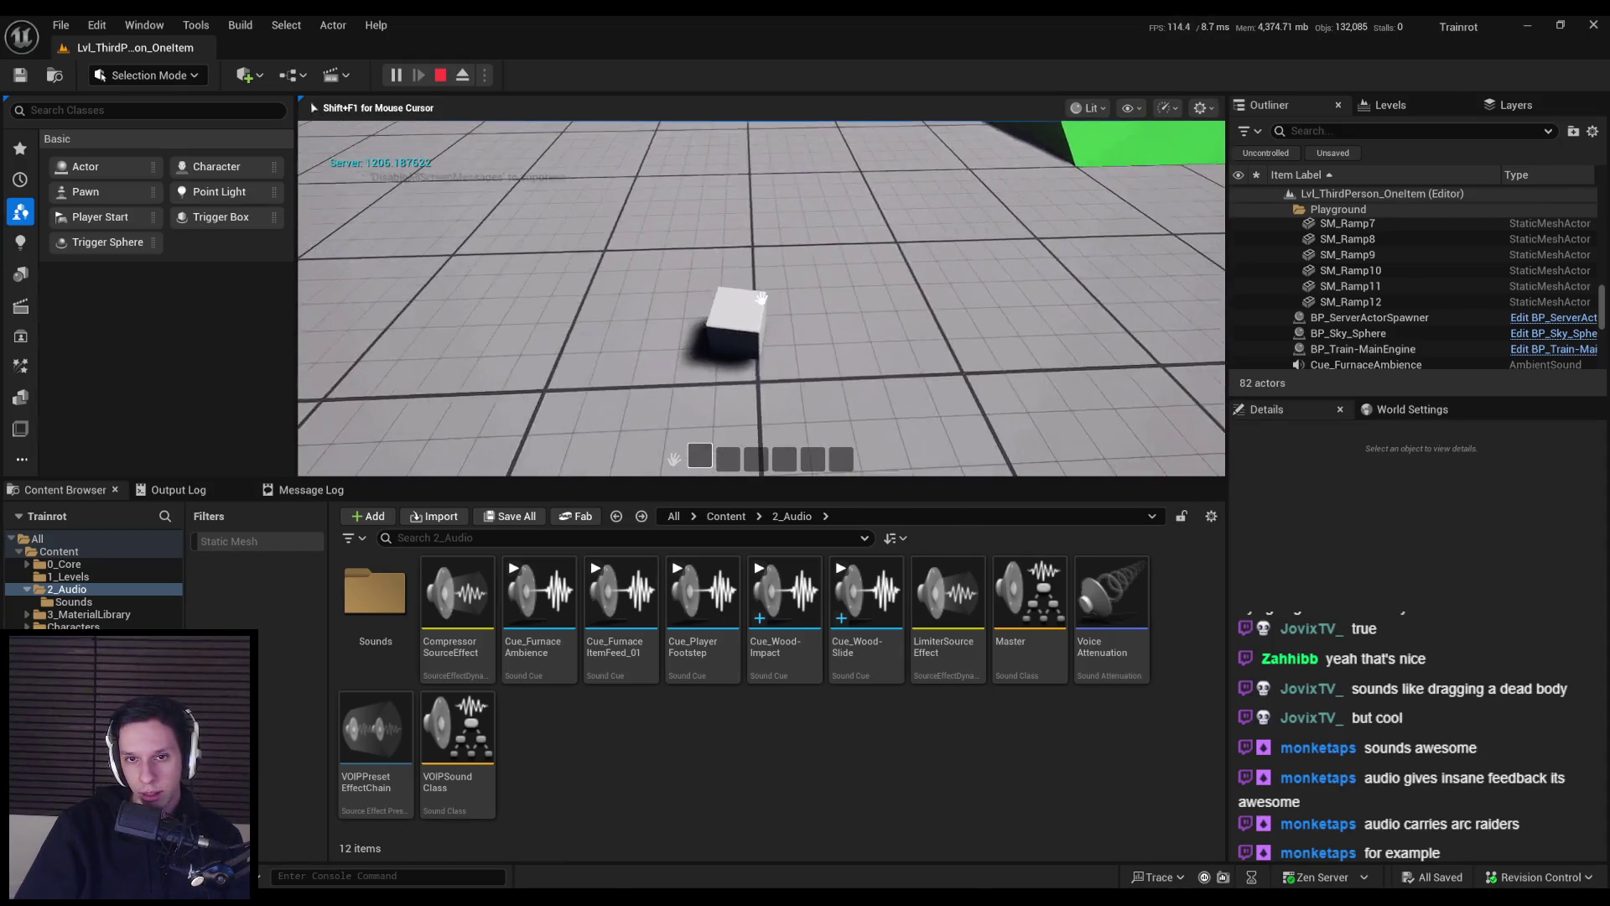
key("e")
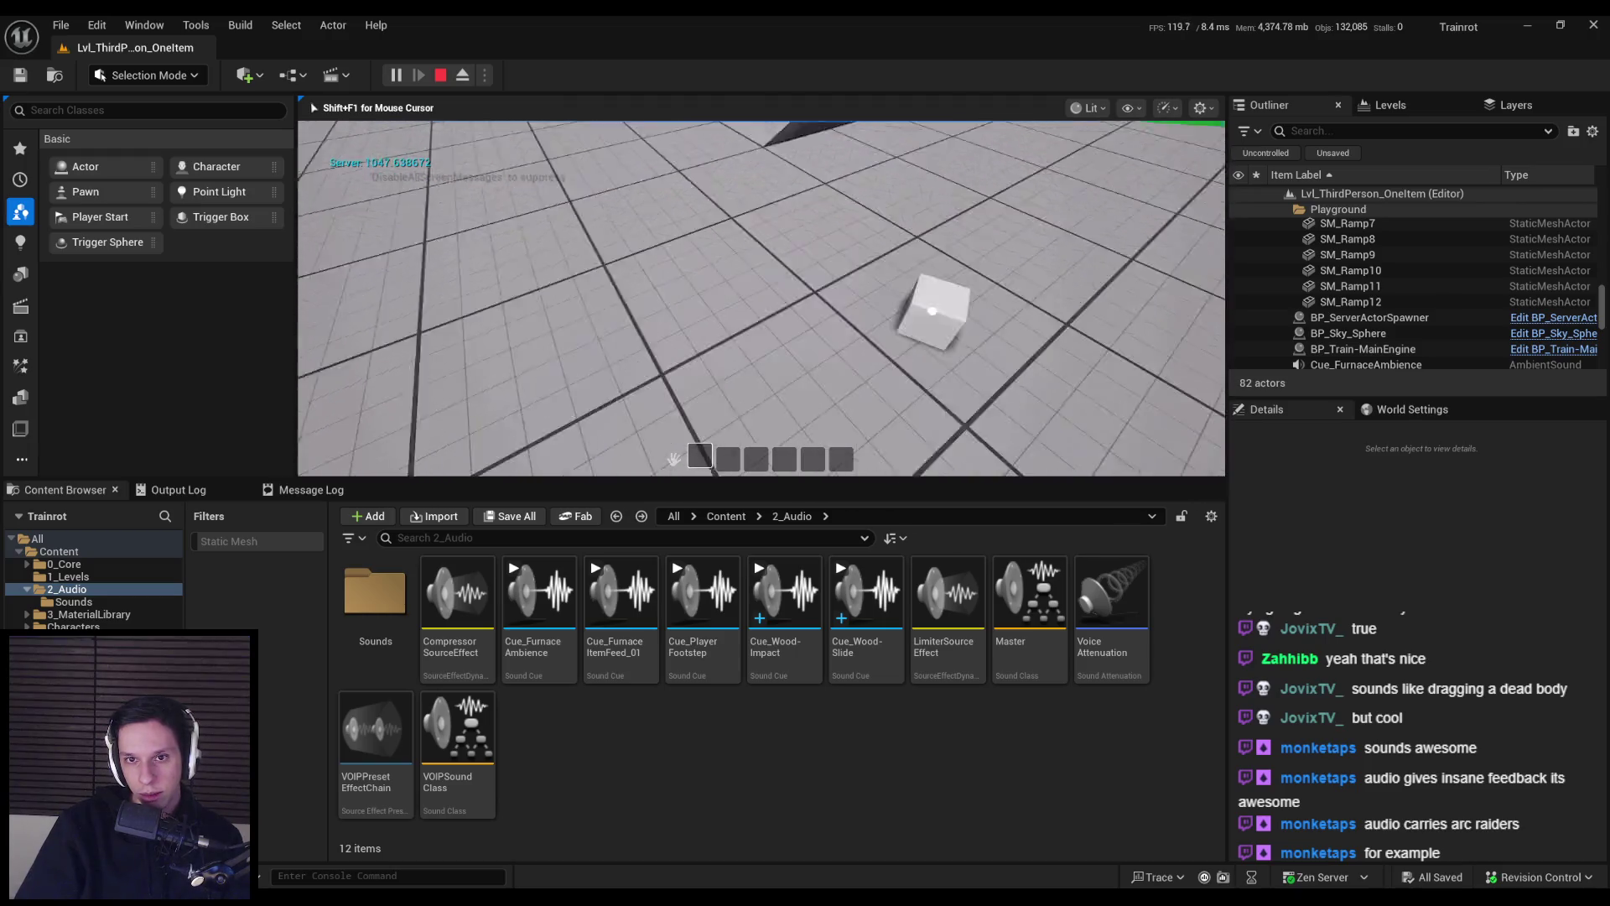
key("e")
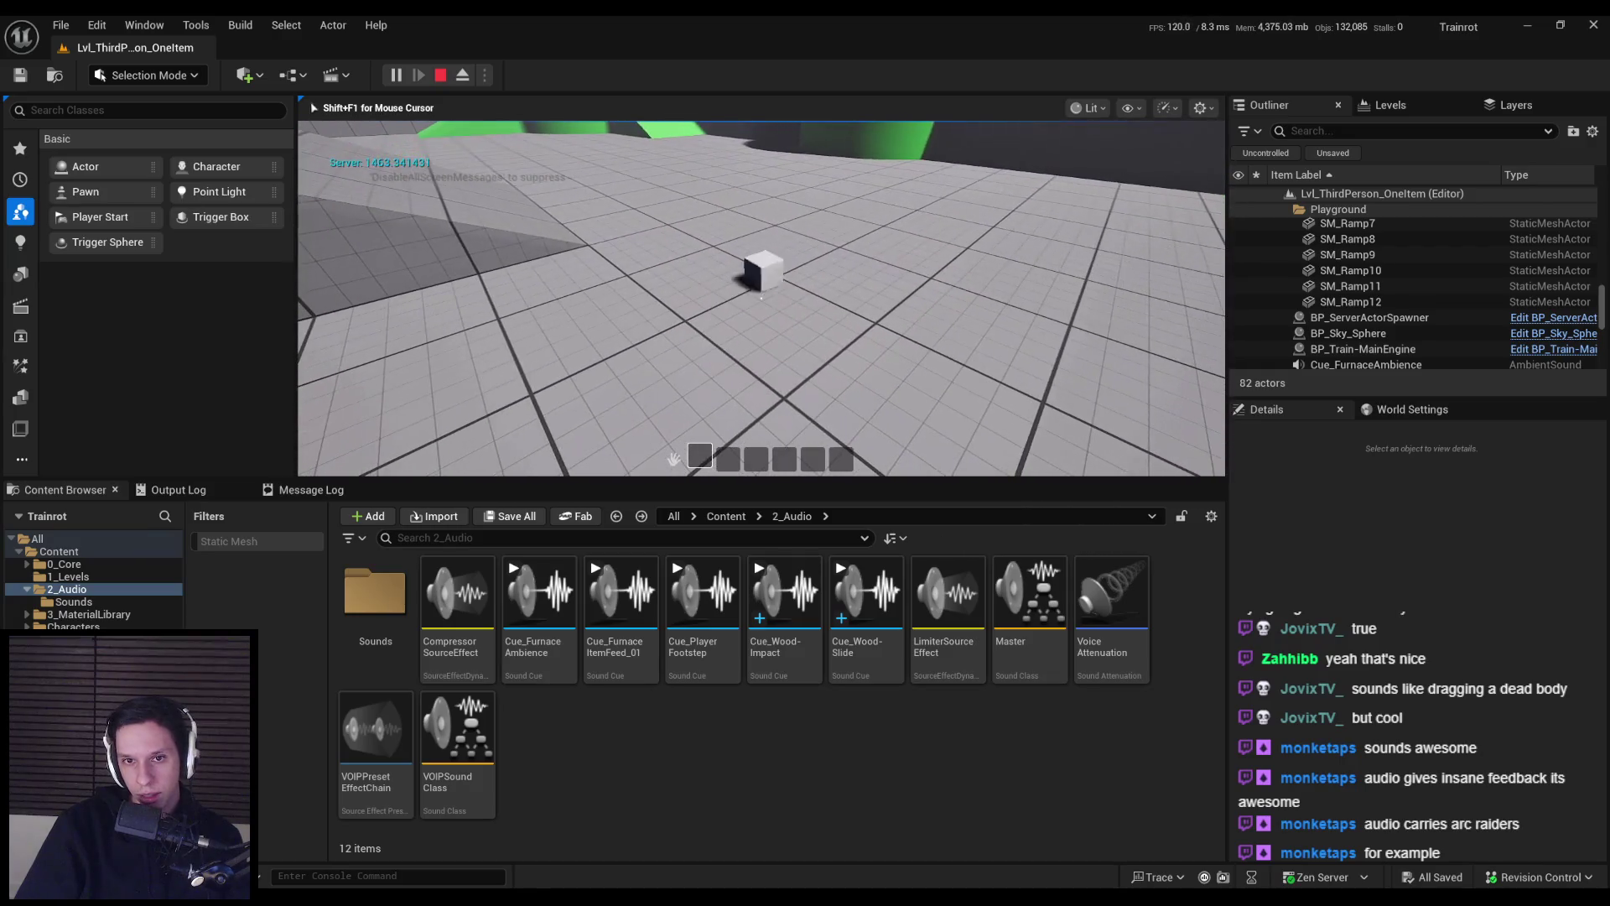
key("Escape")
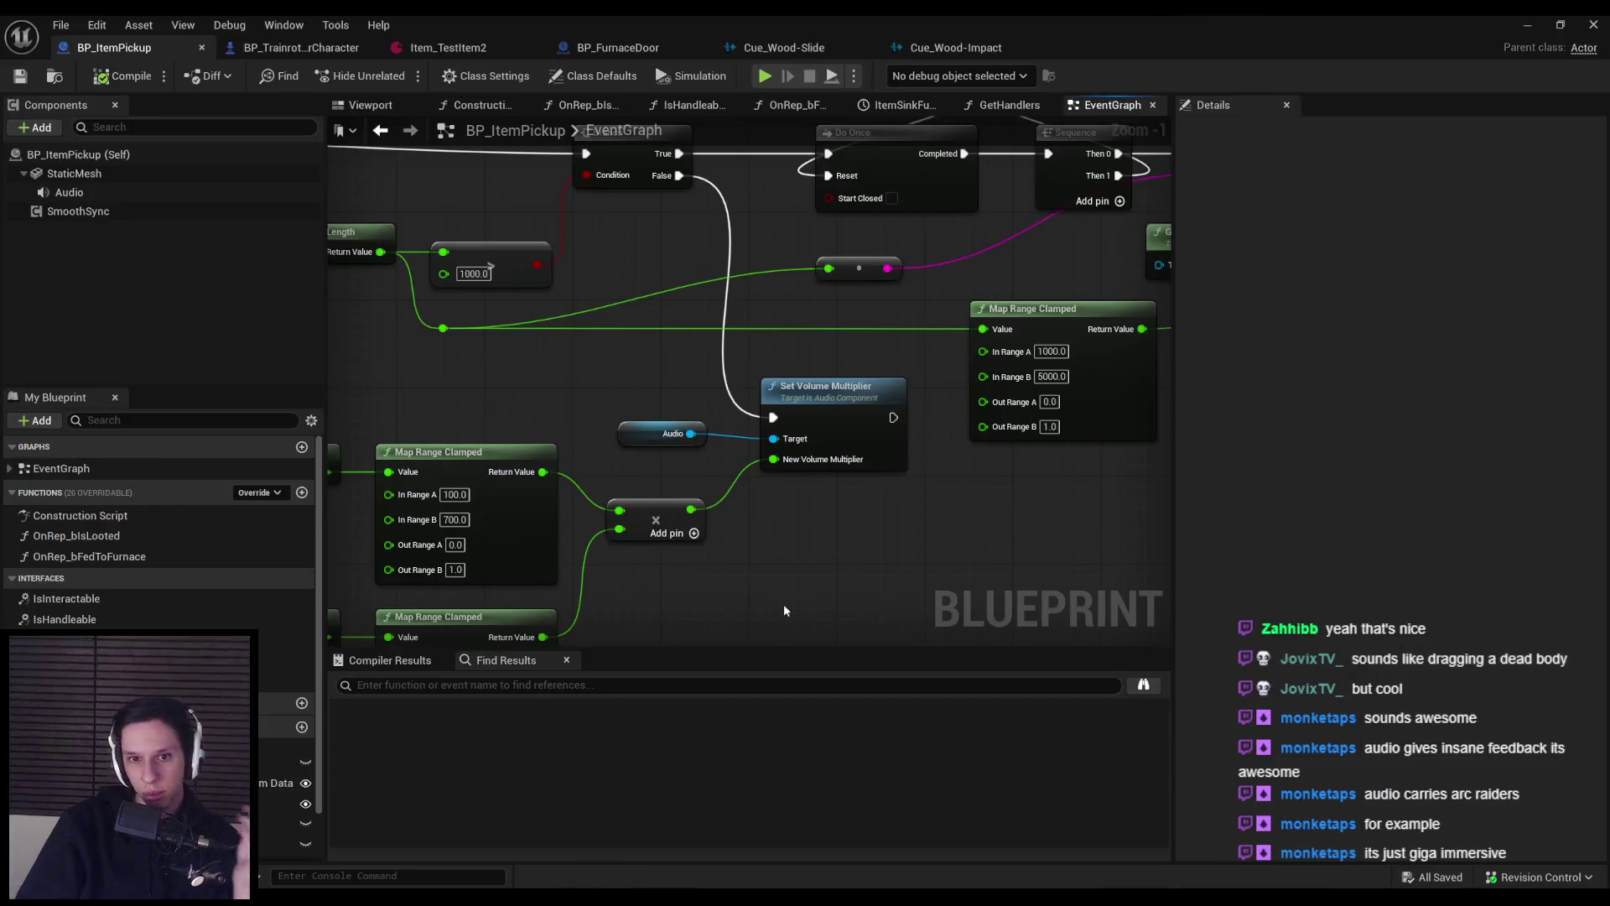
scroll(783, 610, "down", 1)
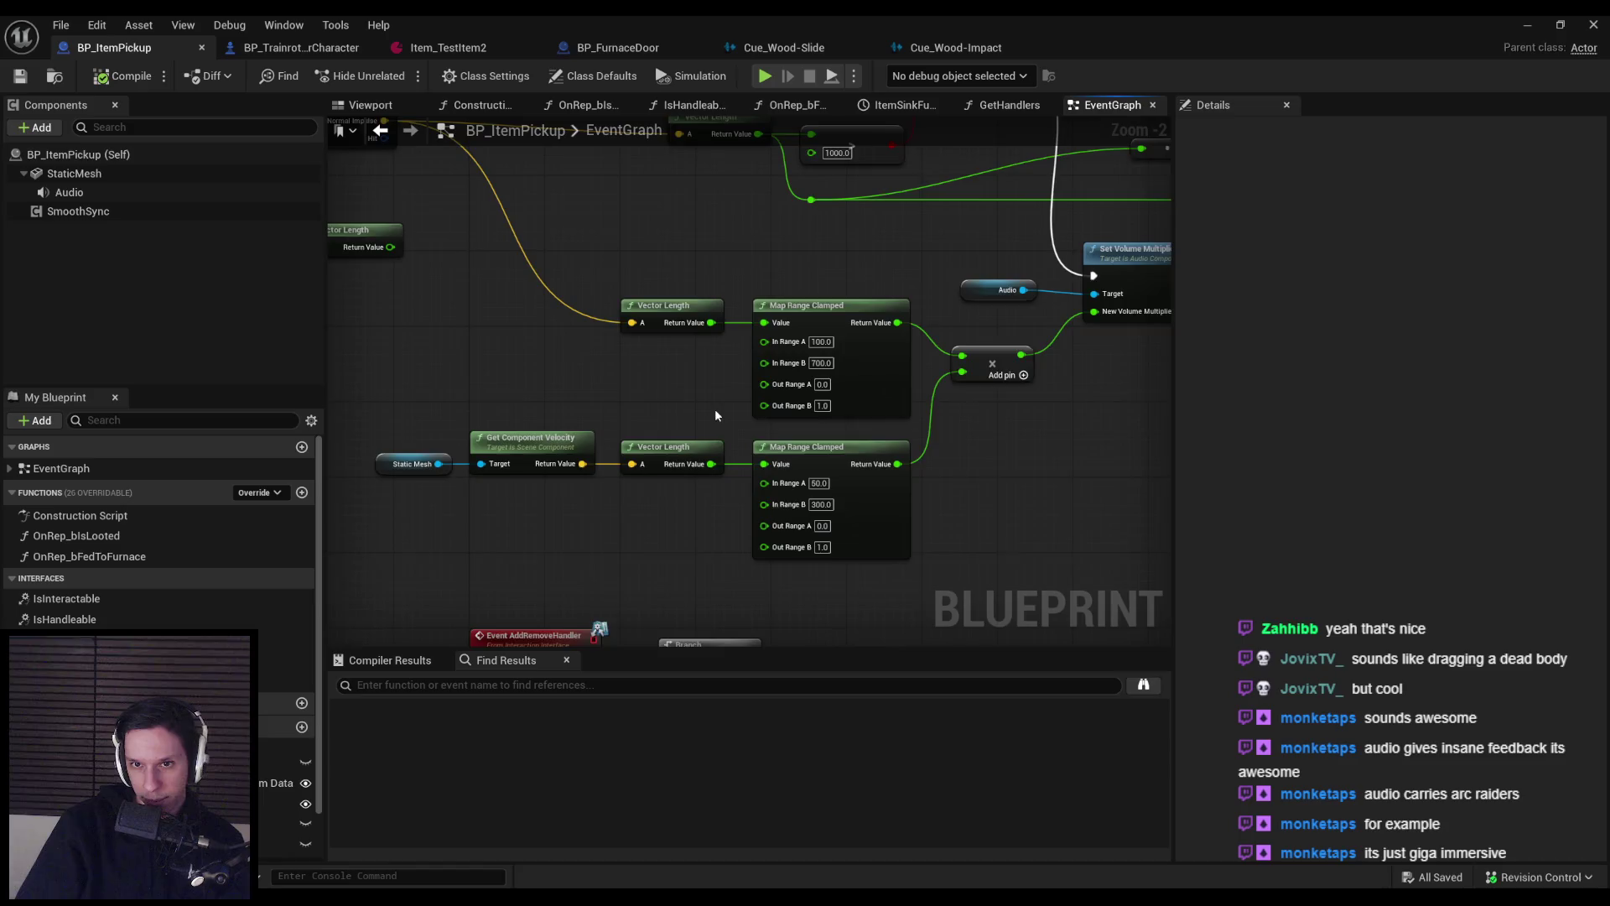
left_click_drag(715, 415, 748, 494)
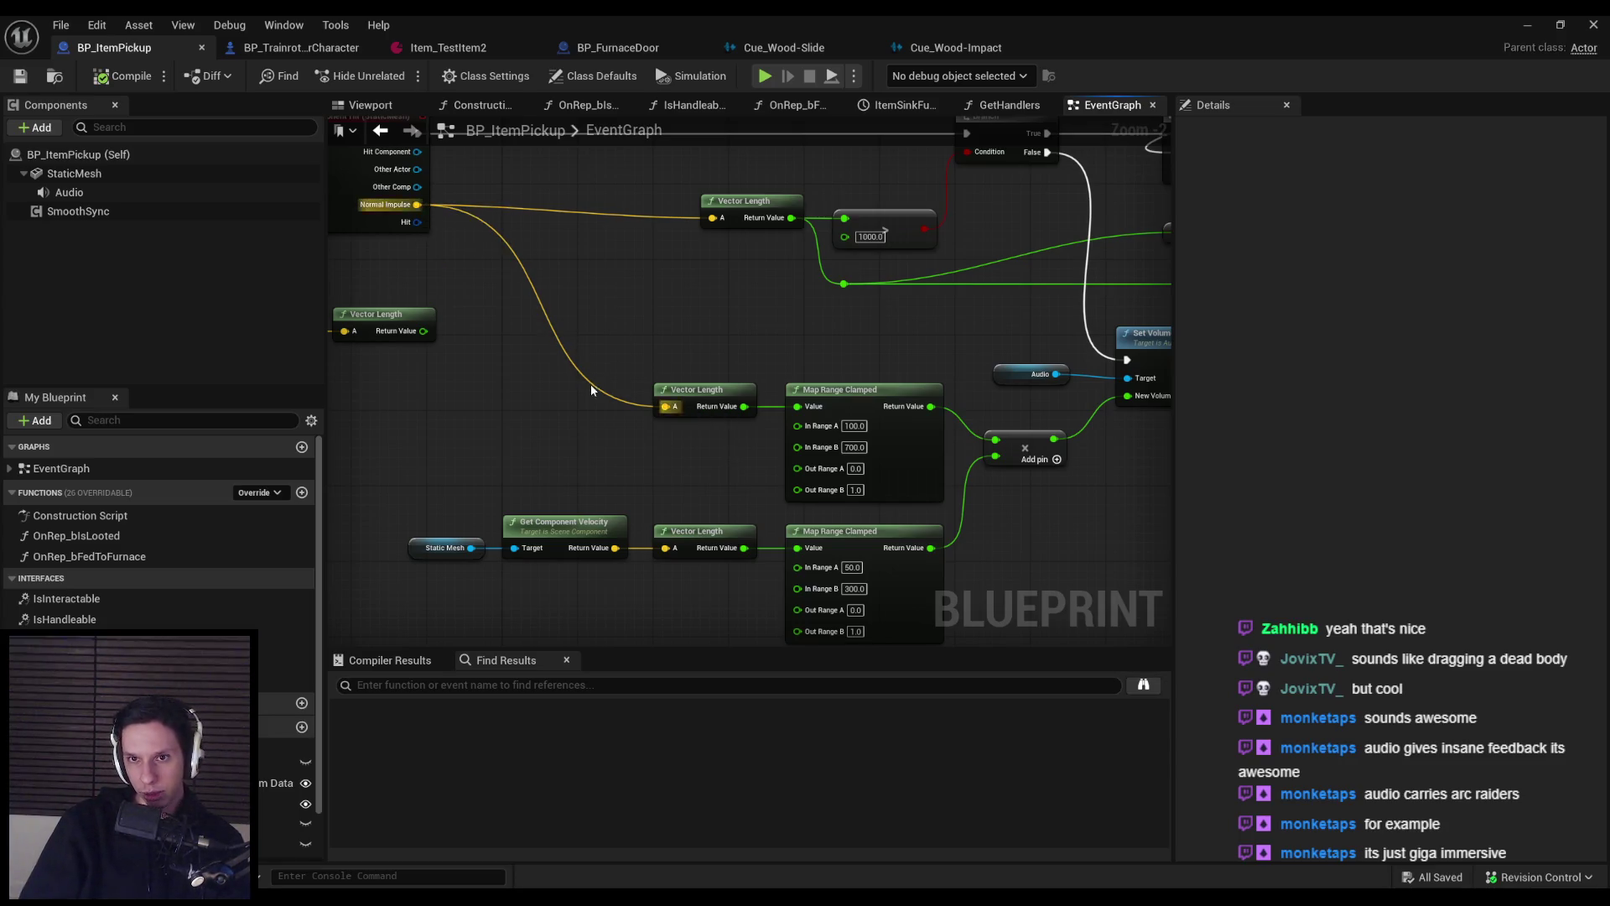
mouse_move(593, 435)
left_mouse_down()
mouse_move(451, 344)
mouse_move(298, 388)
mouse_move(524, 392)
left_mouse_up()
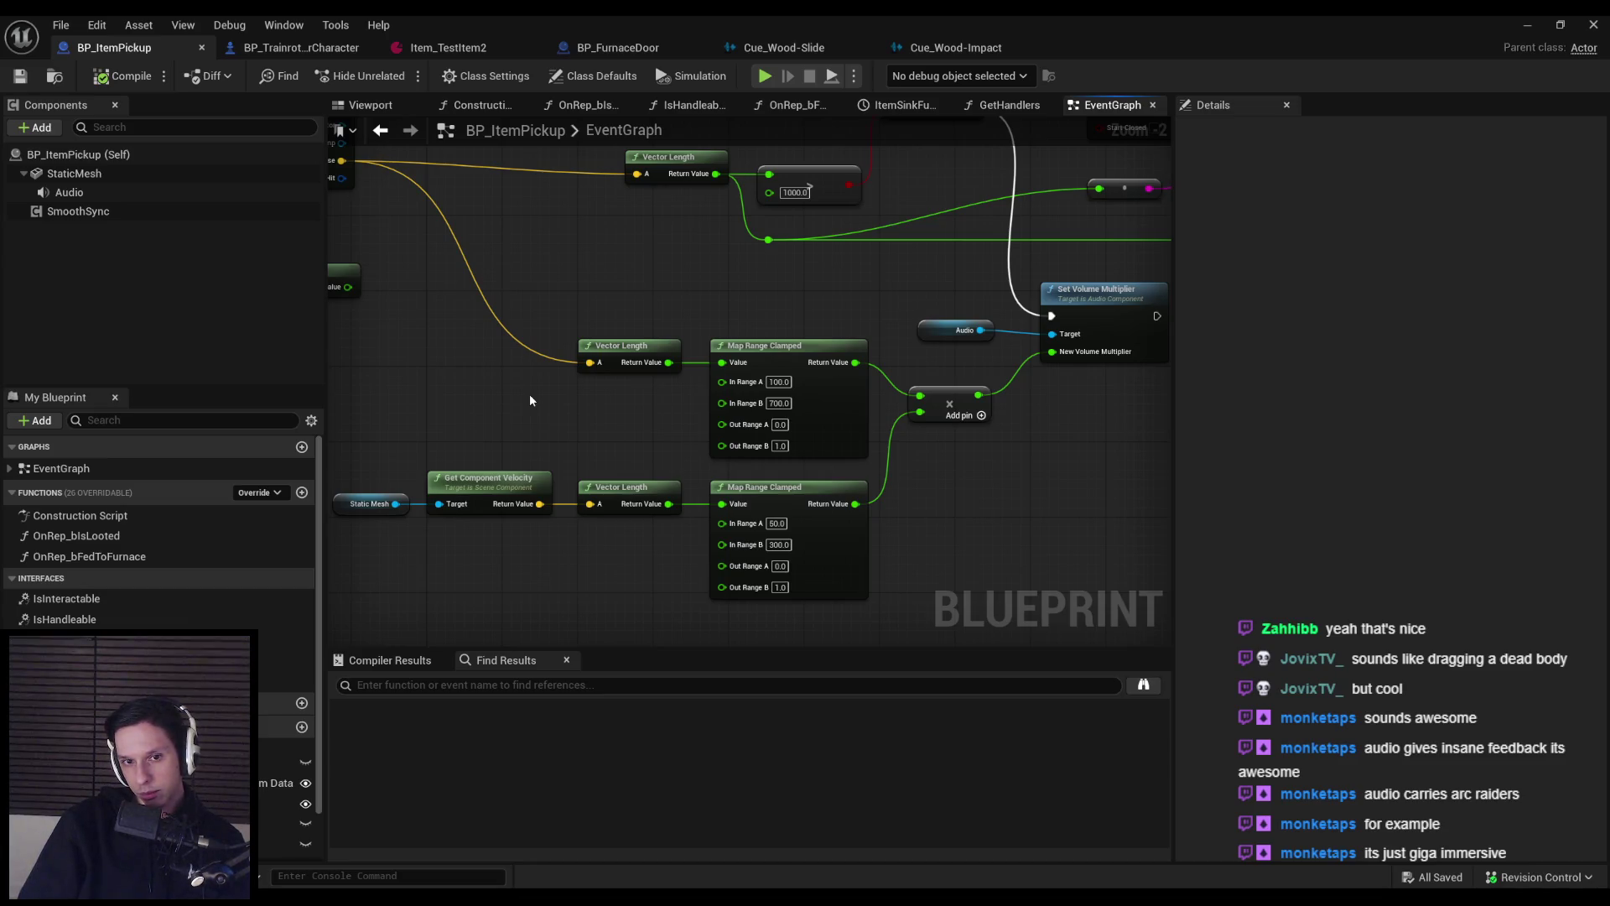
left_click_drag(530, 400, 519, 477)
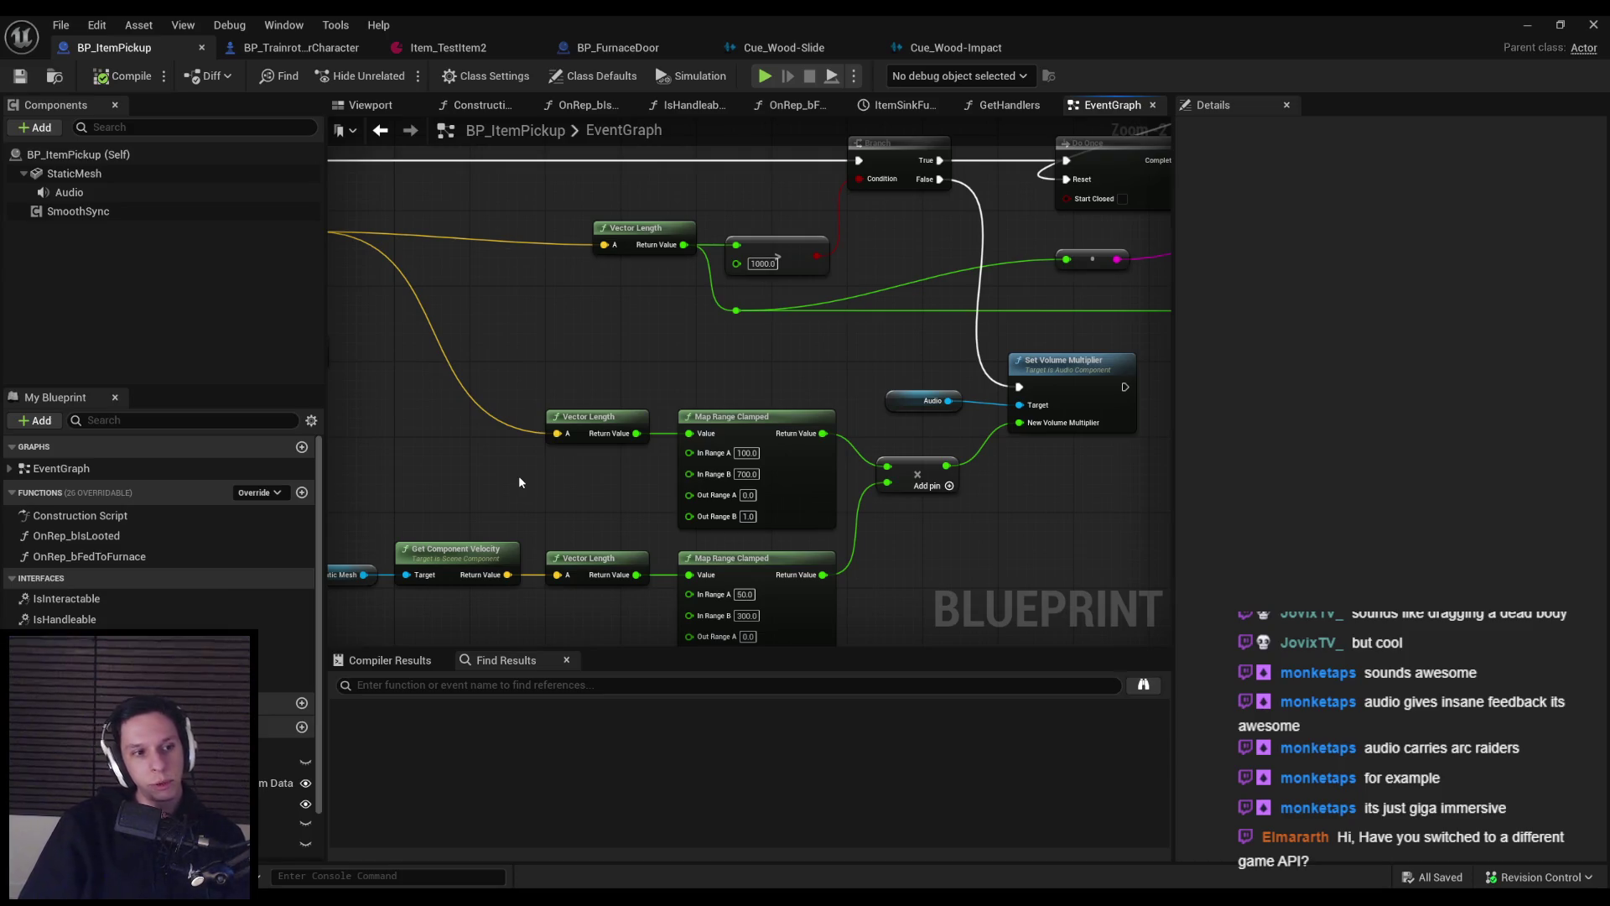
- Set Number of Players to 3 and launch in New Editor Window (PIE)
left_click(1527, 24)
left_click(484, 74)
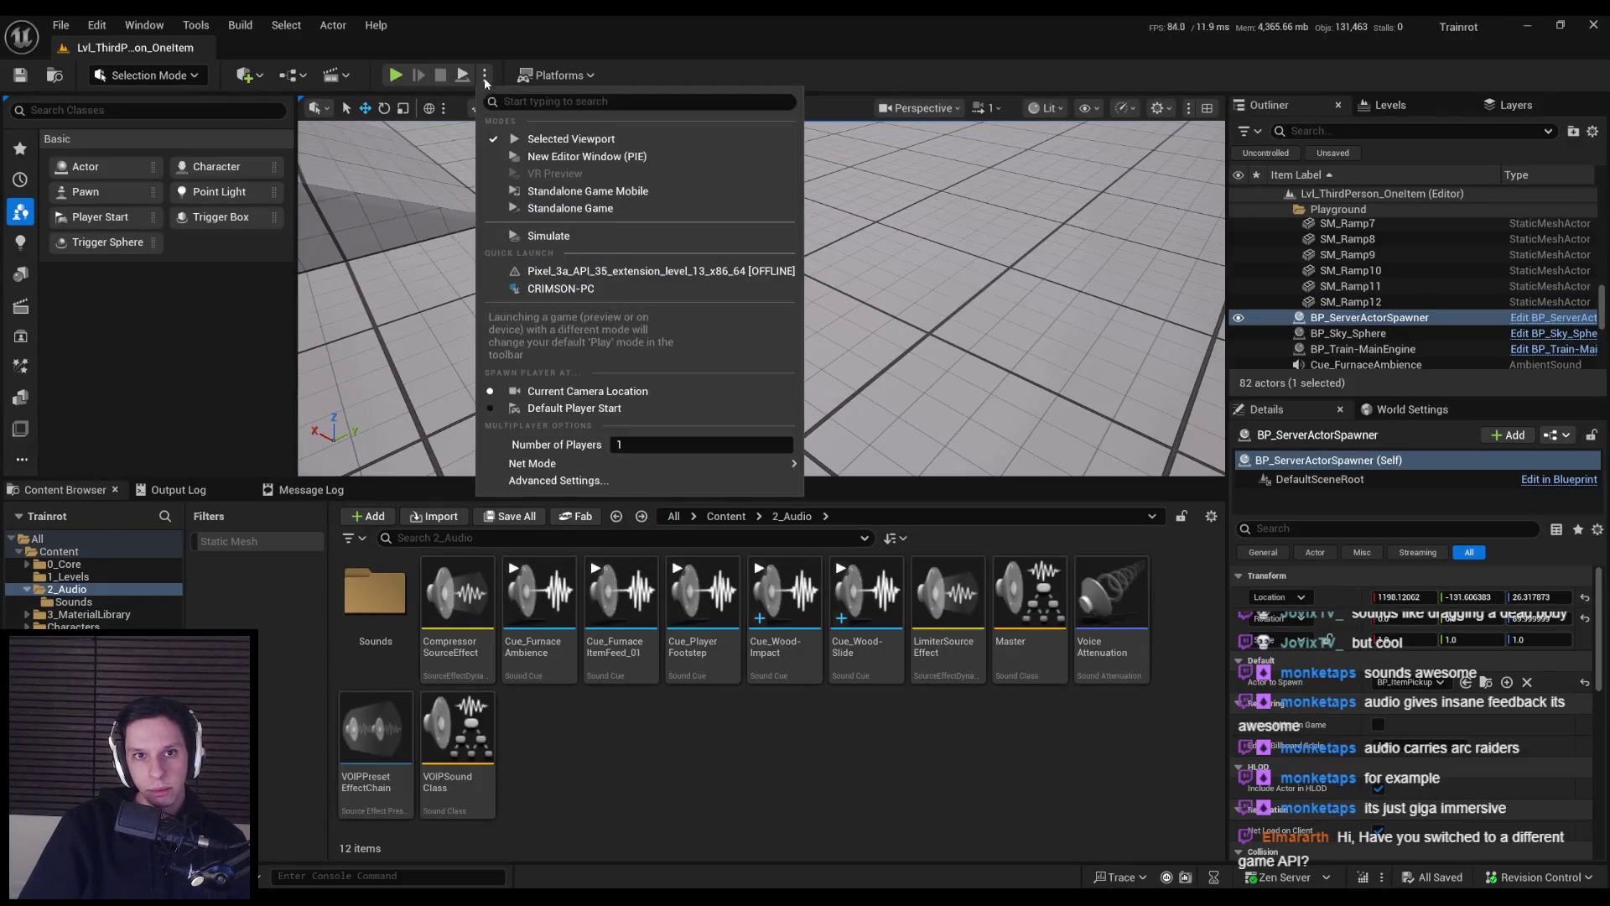
type("3")
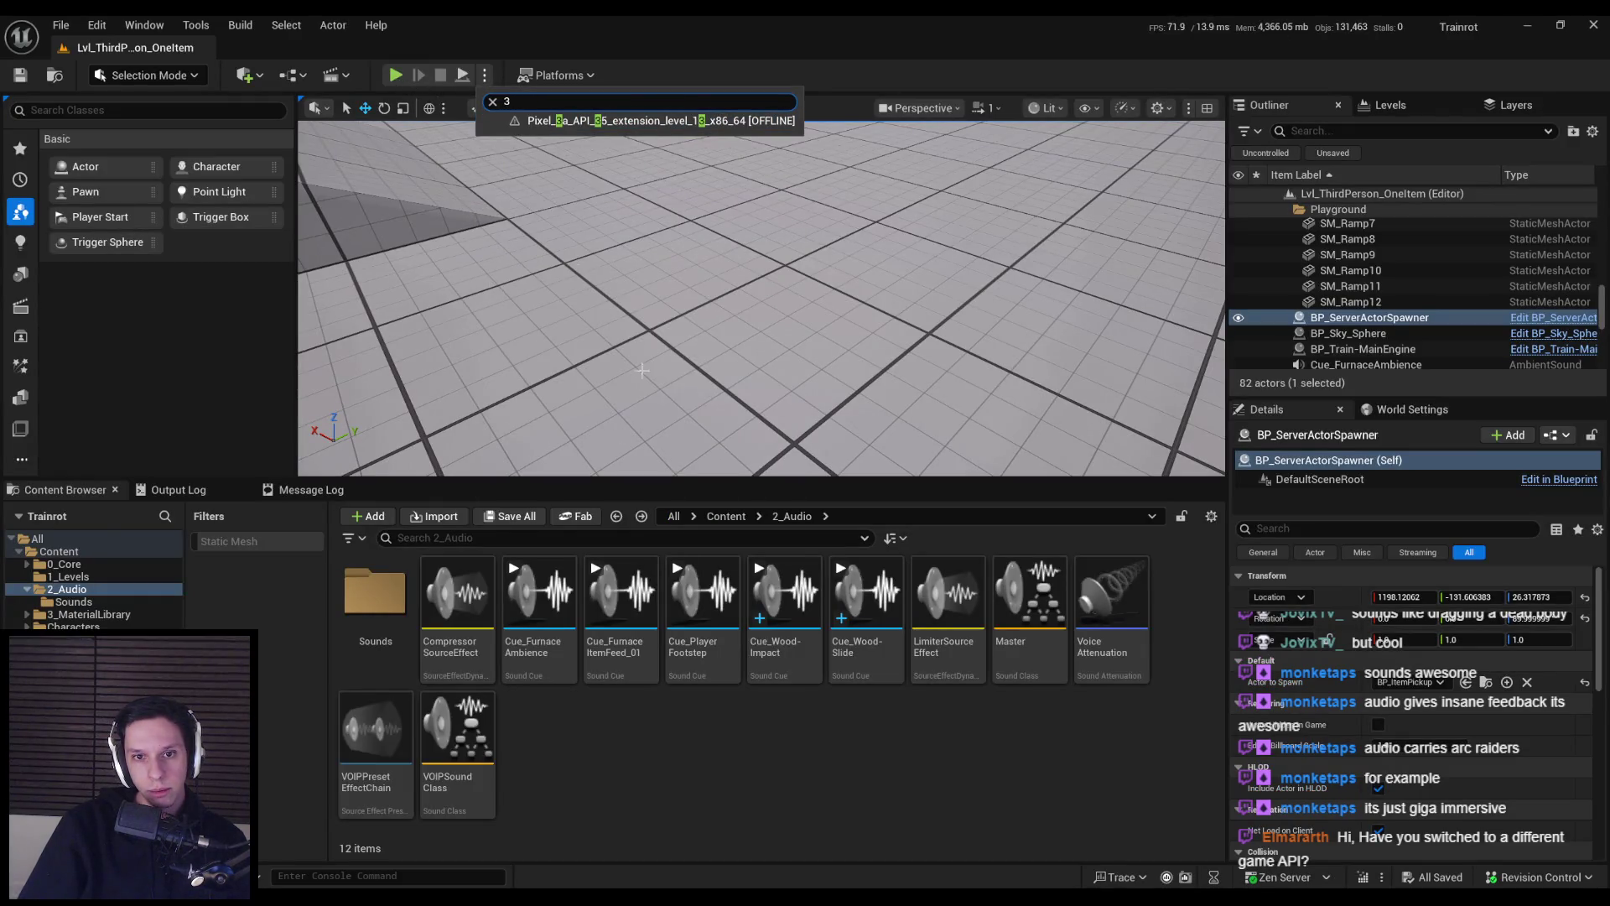
left_click(493, 102)
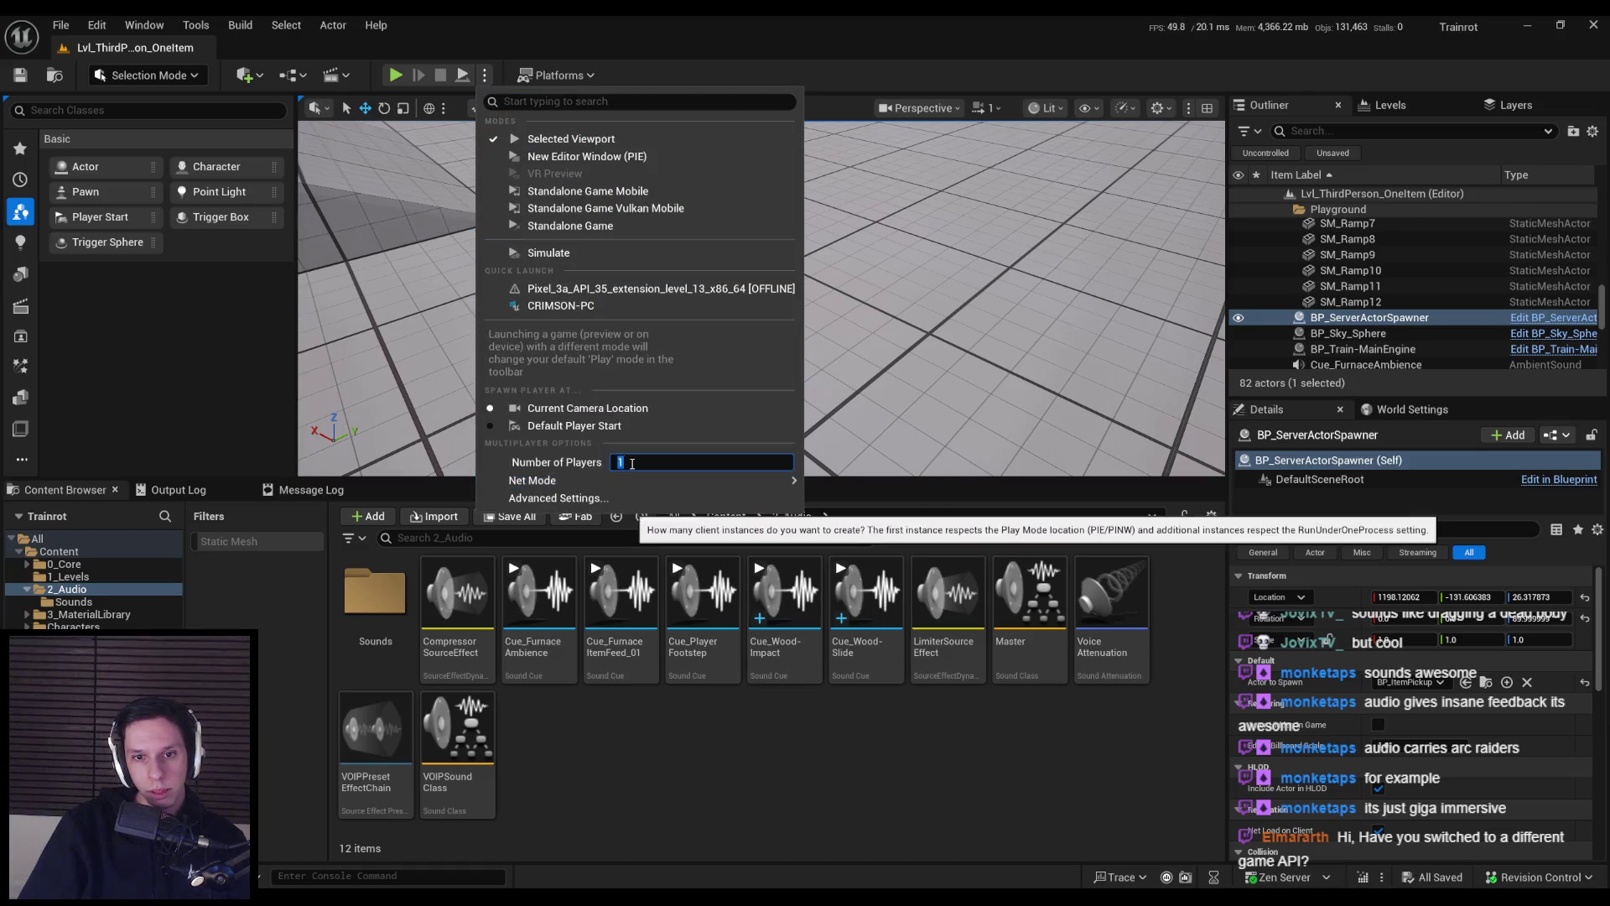
left_click(587, 156)
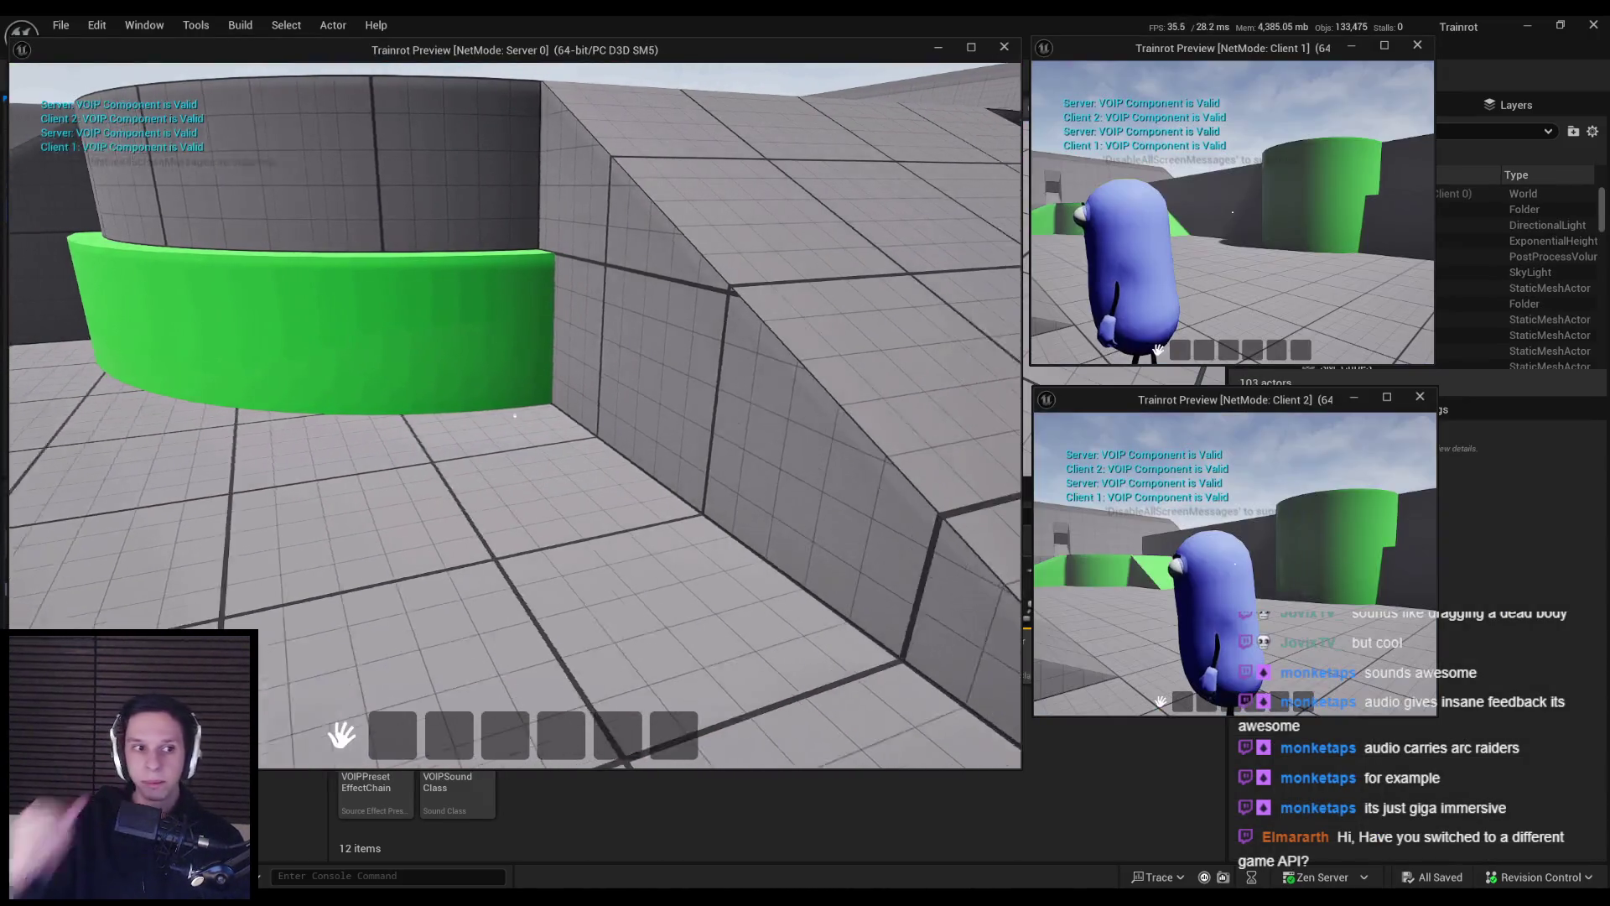
- Walk the server player toward the green ramp and throw the ball at the green cylinder
key("s")
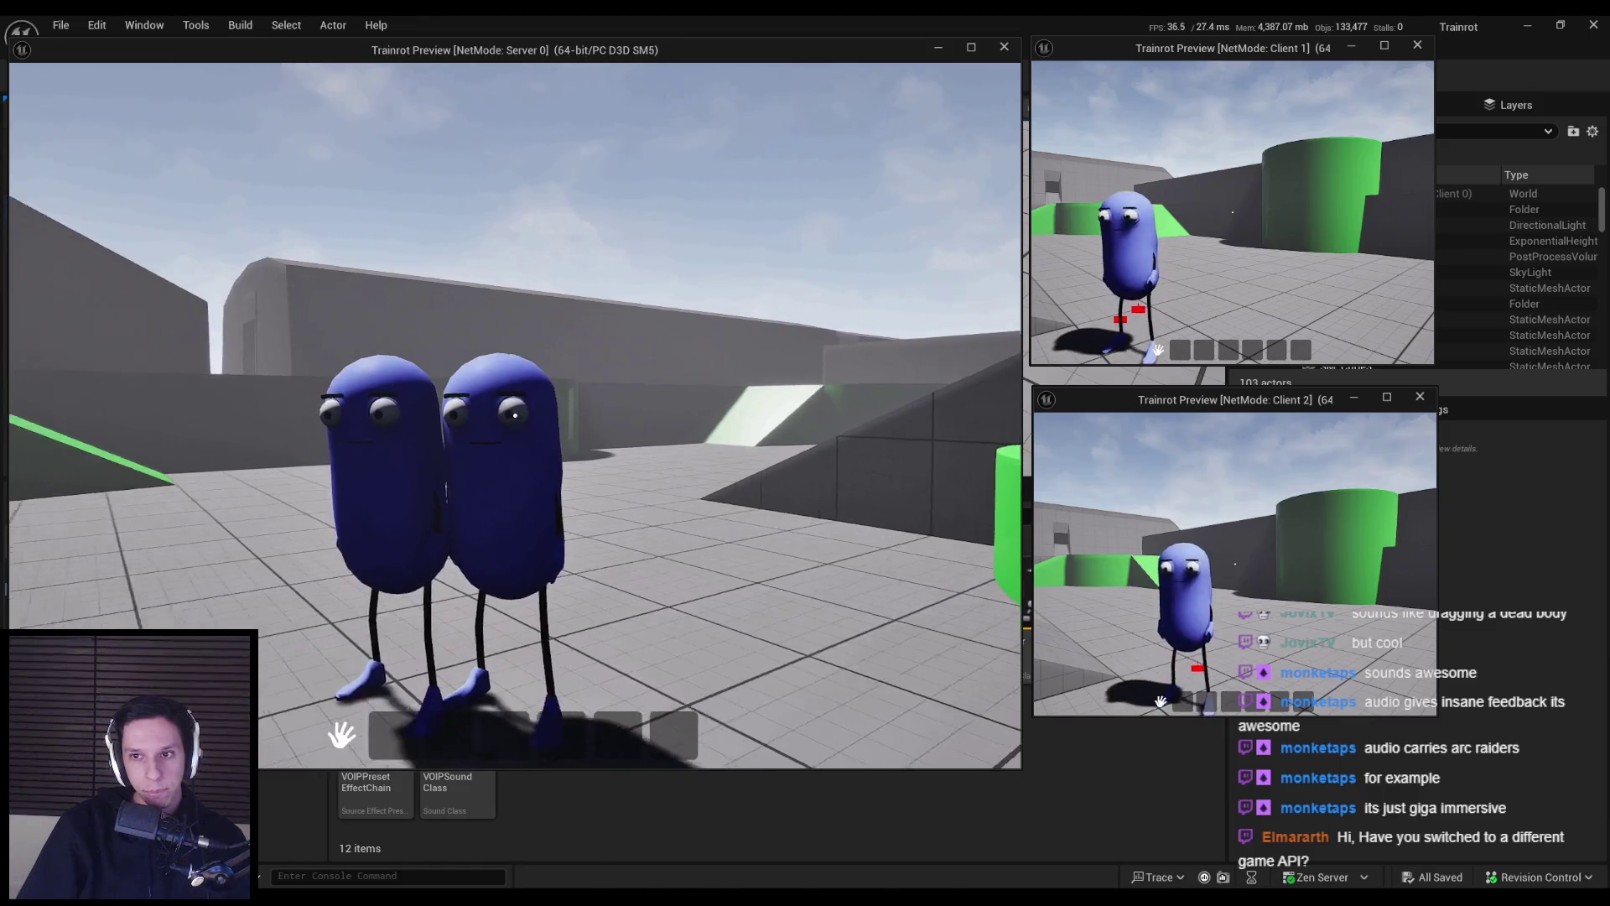
key("w")
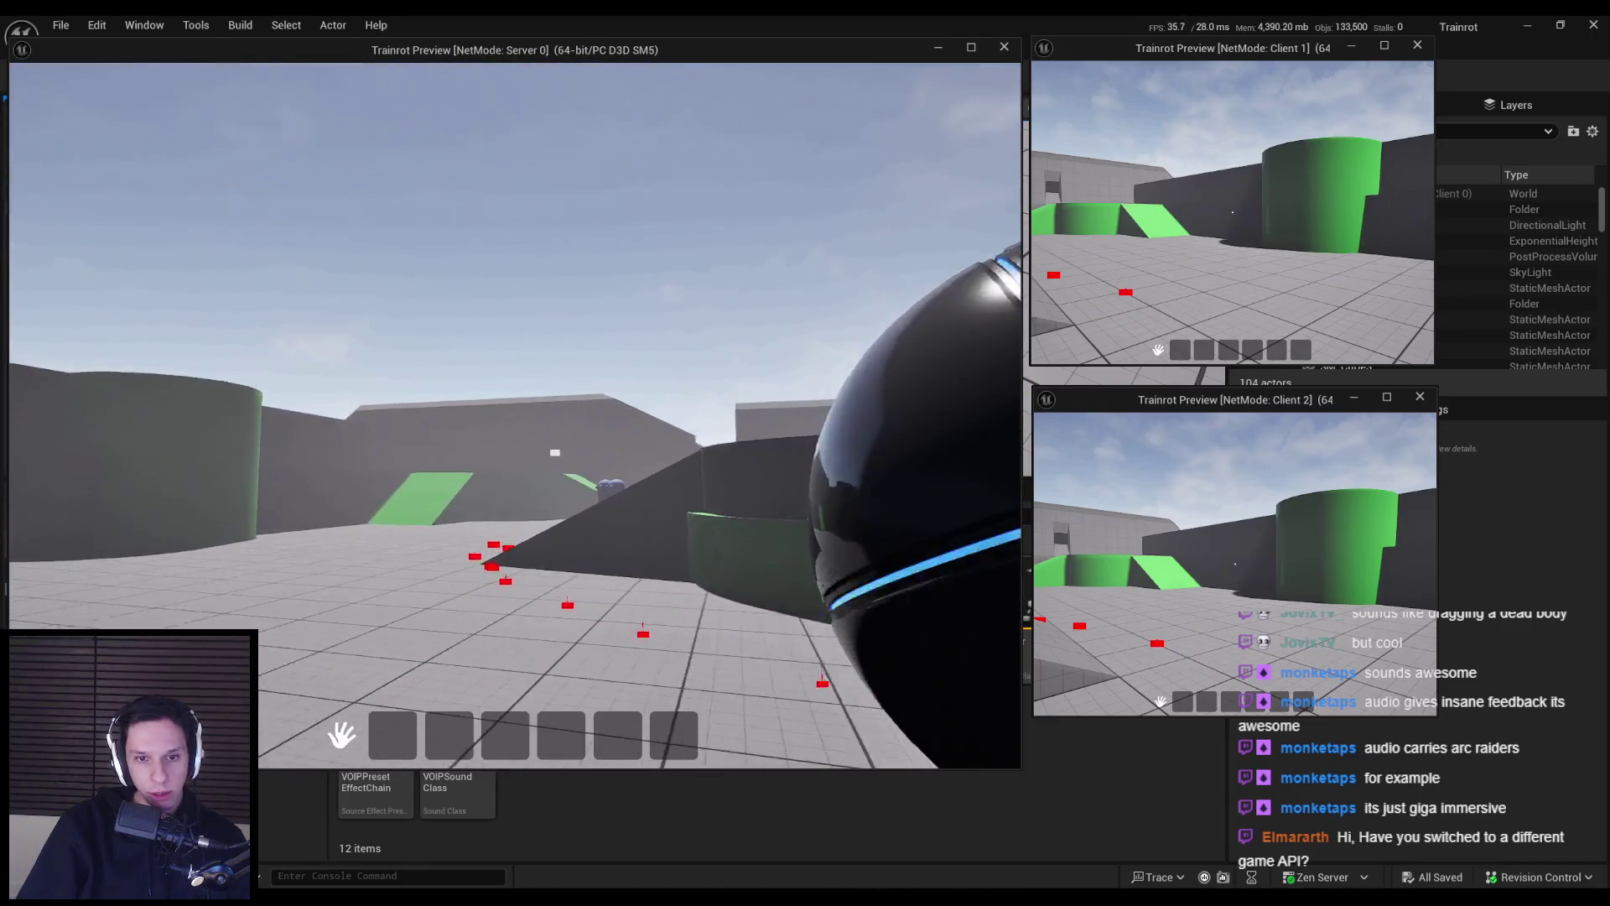
key("w")
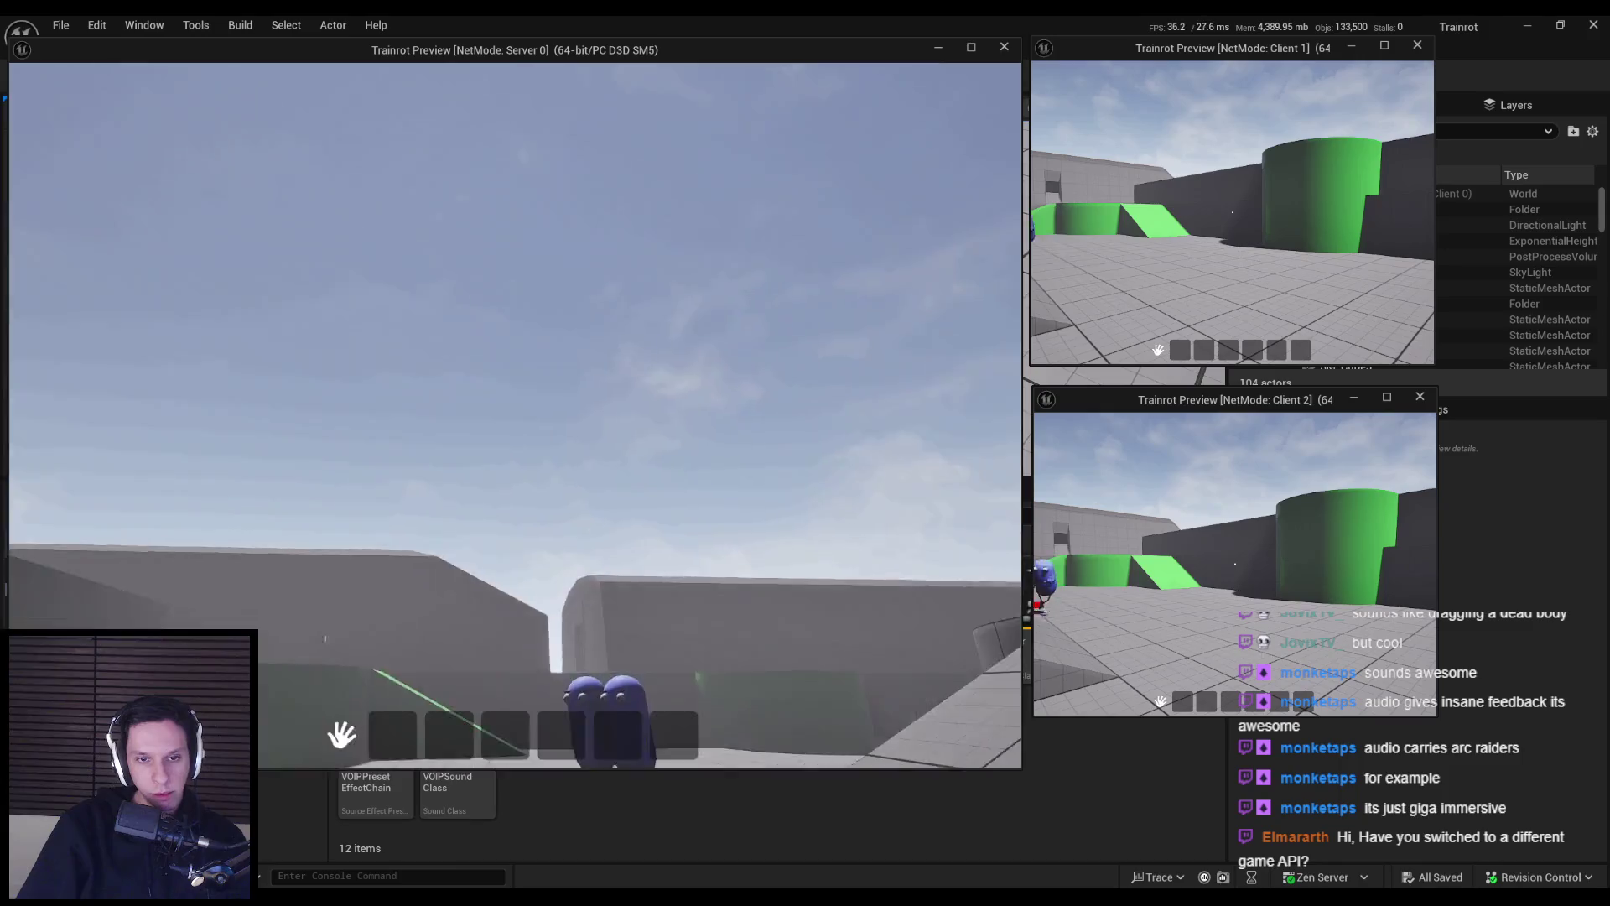
key("e")
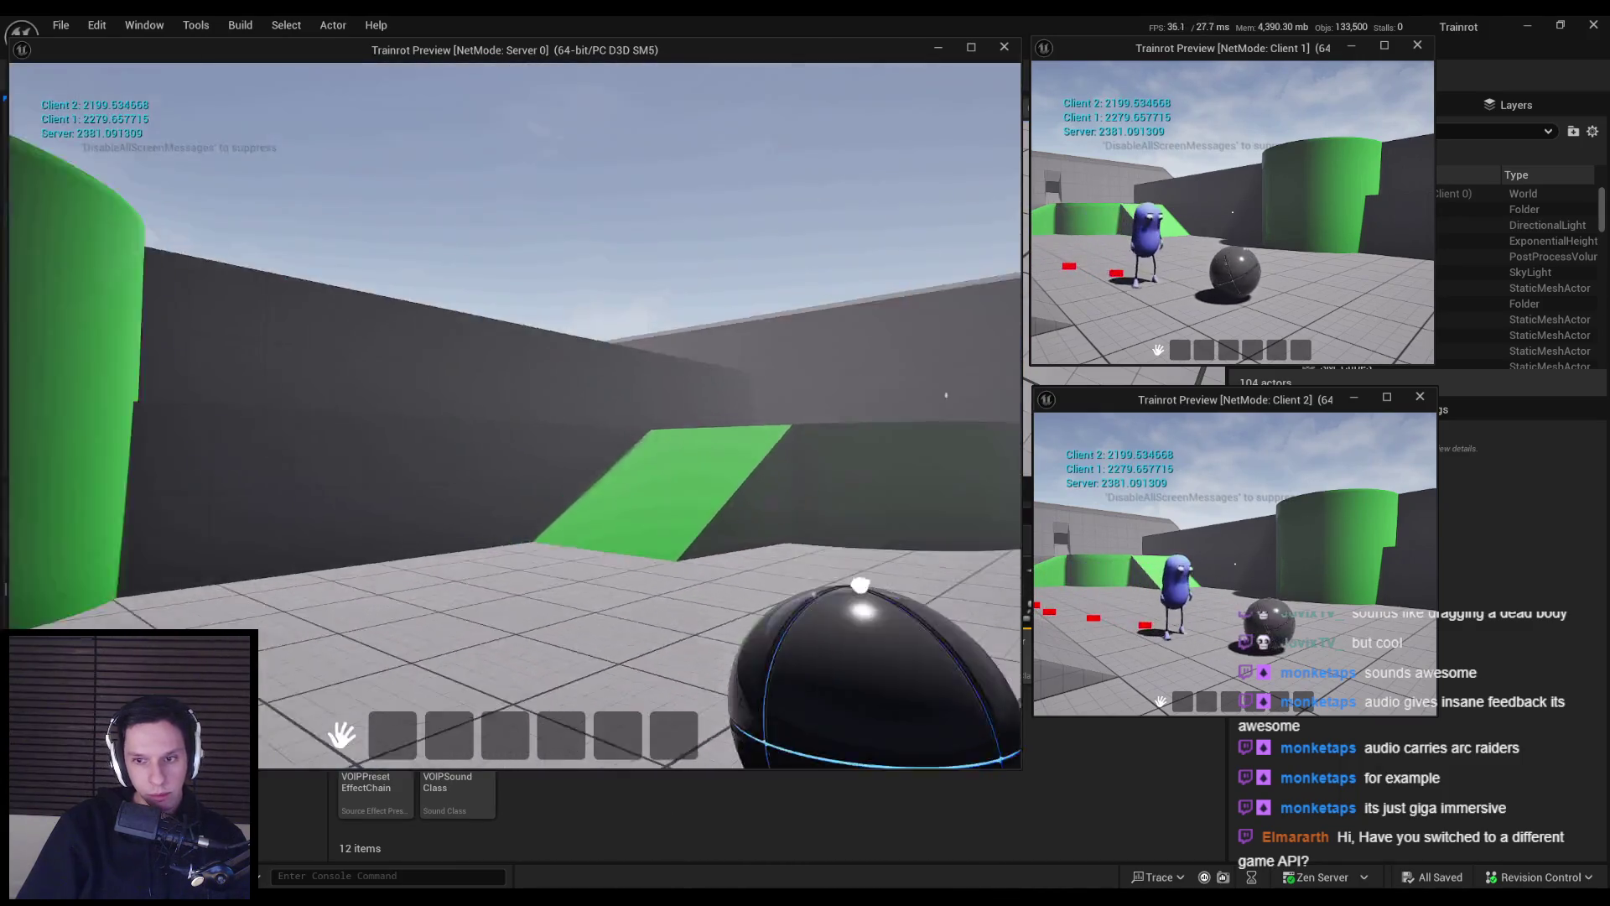
left_click(515, 415)
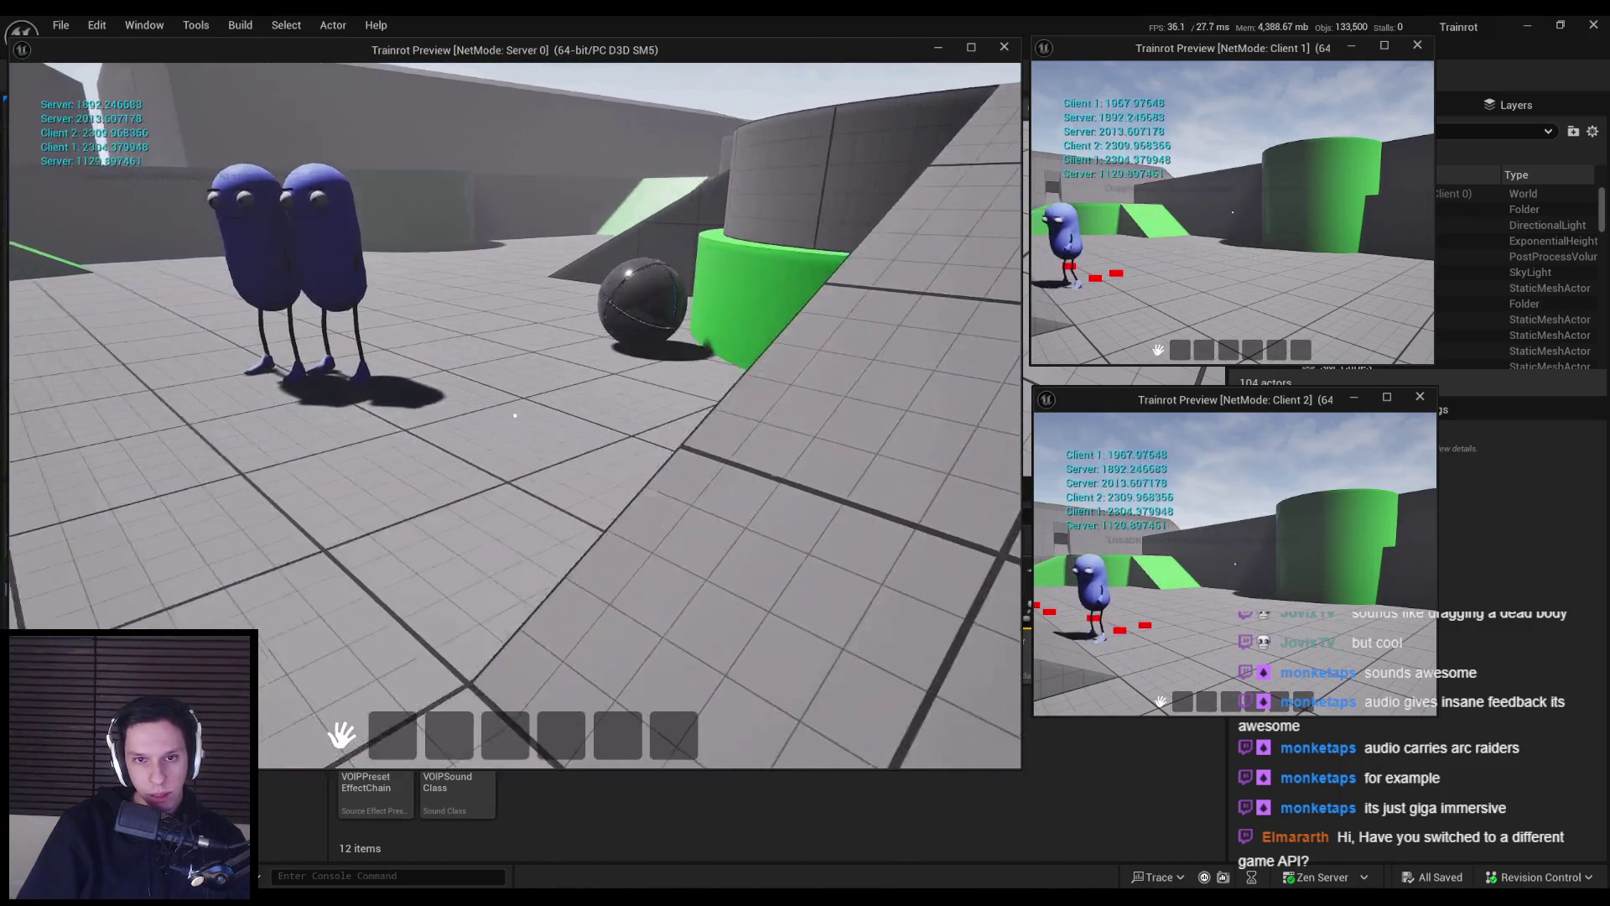
- Grab the black ball, toss it into the air and throw it toward the blue characters
key("w")
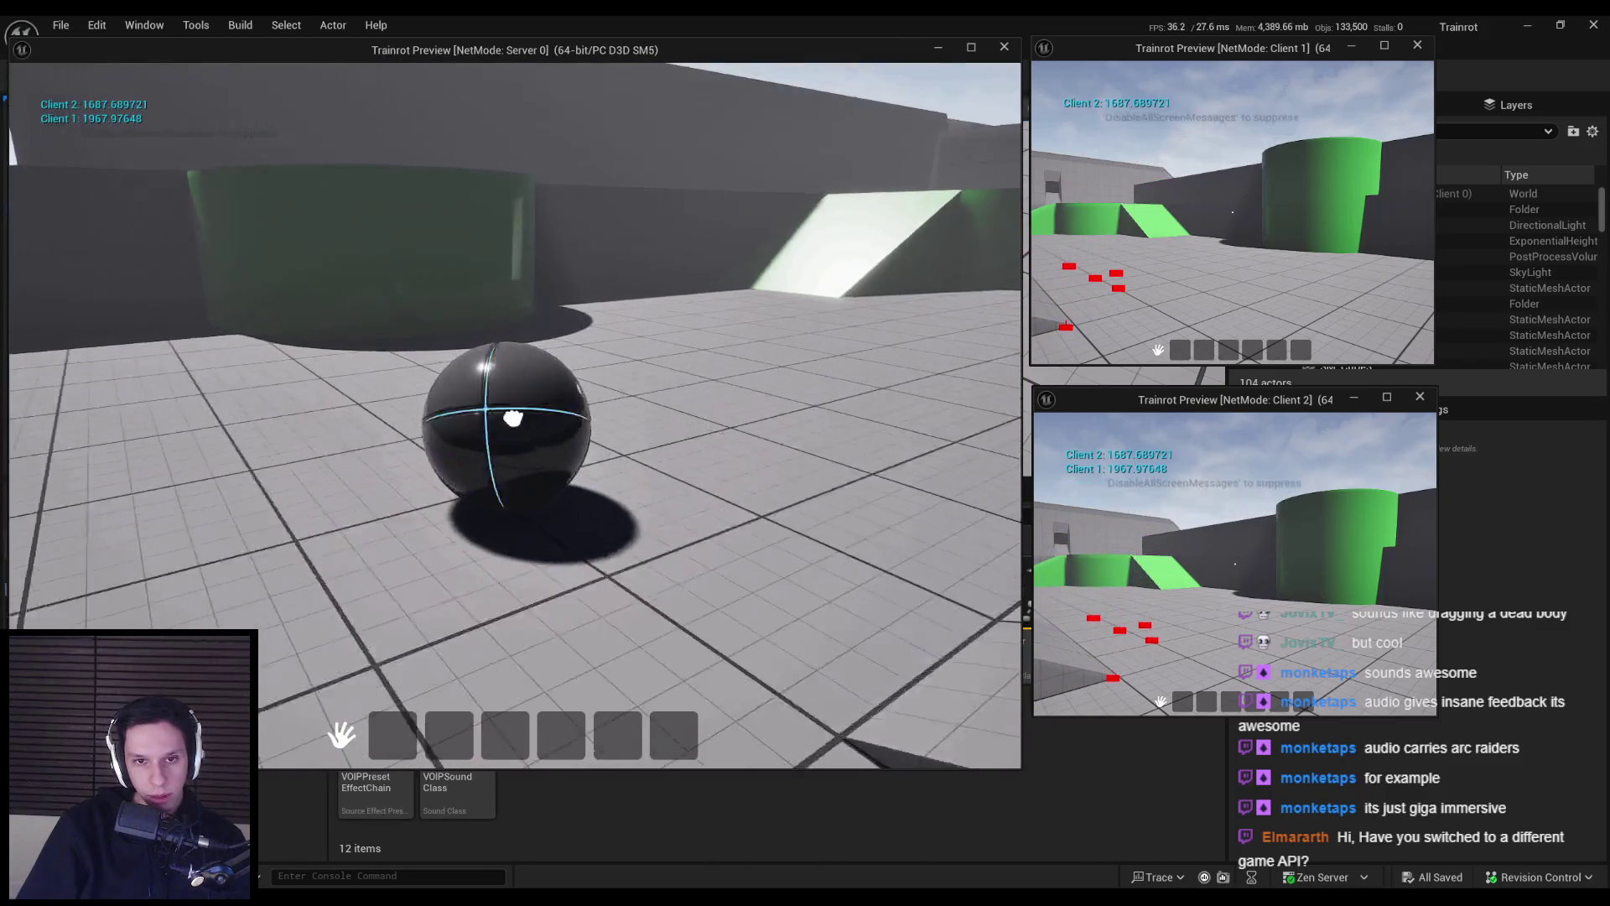
left_click(513, 416)
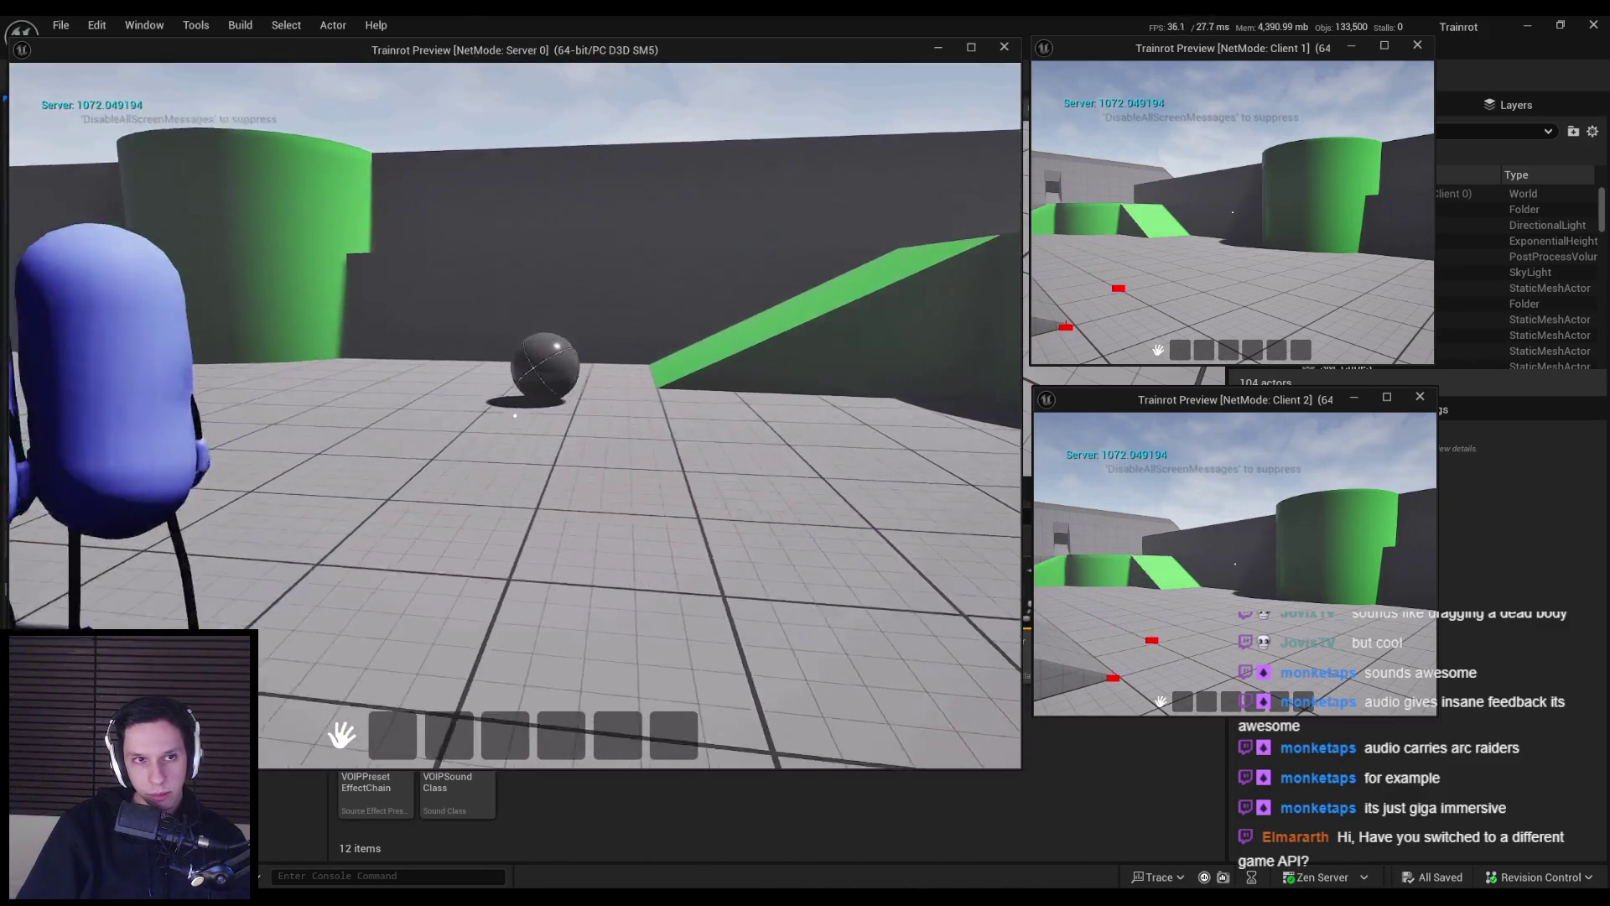
left_click(515, 415)
key("w")
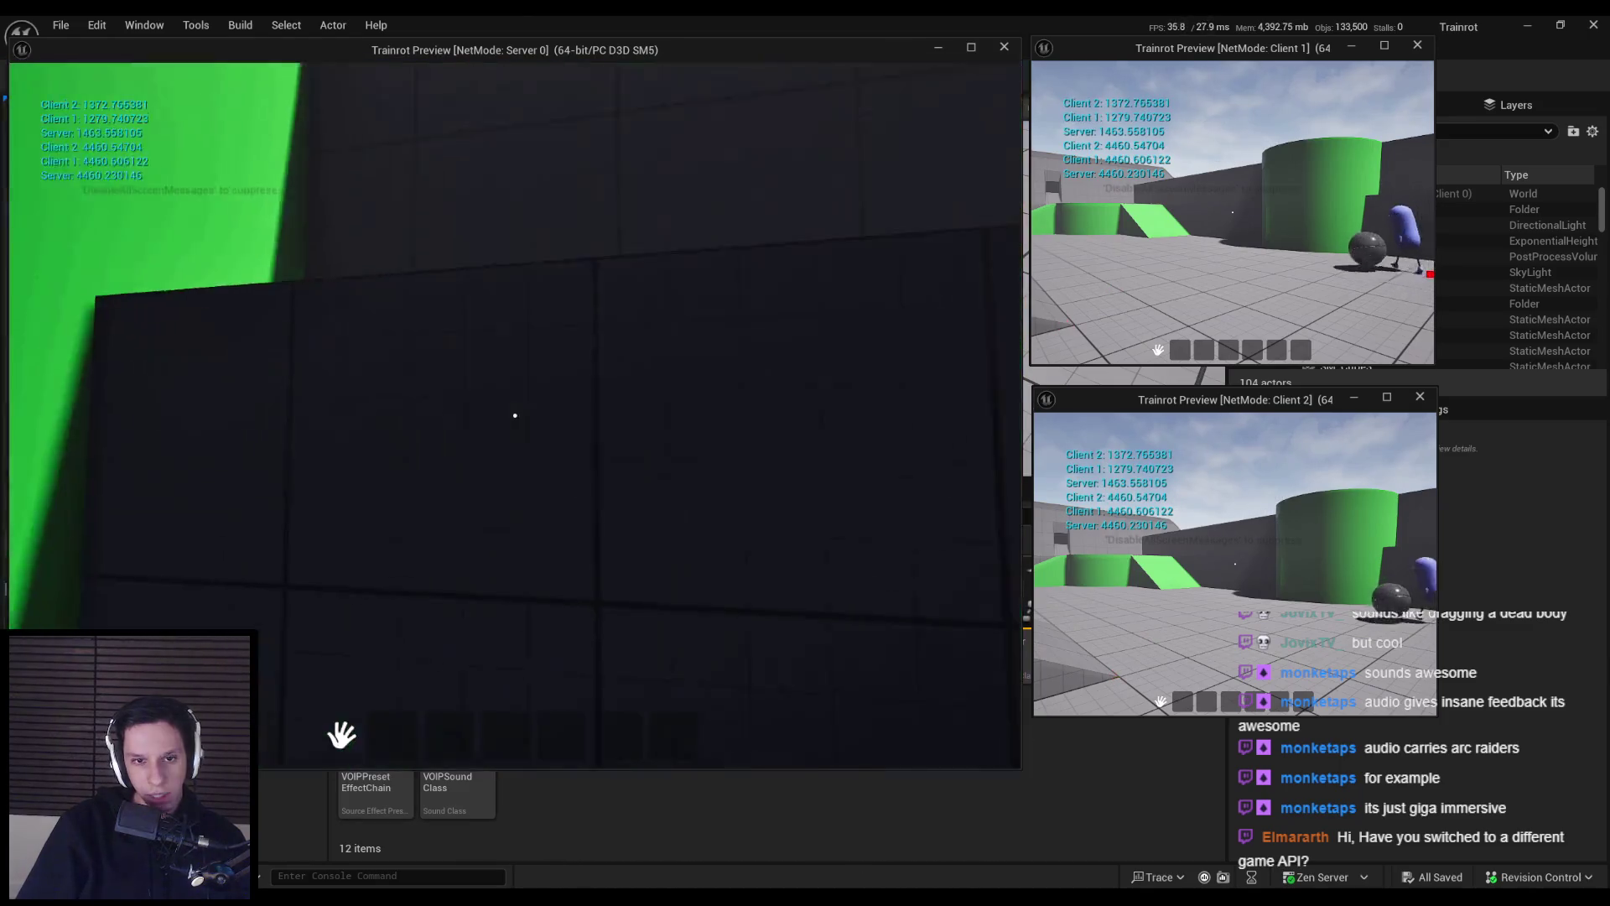
left_click(515, 416)
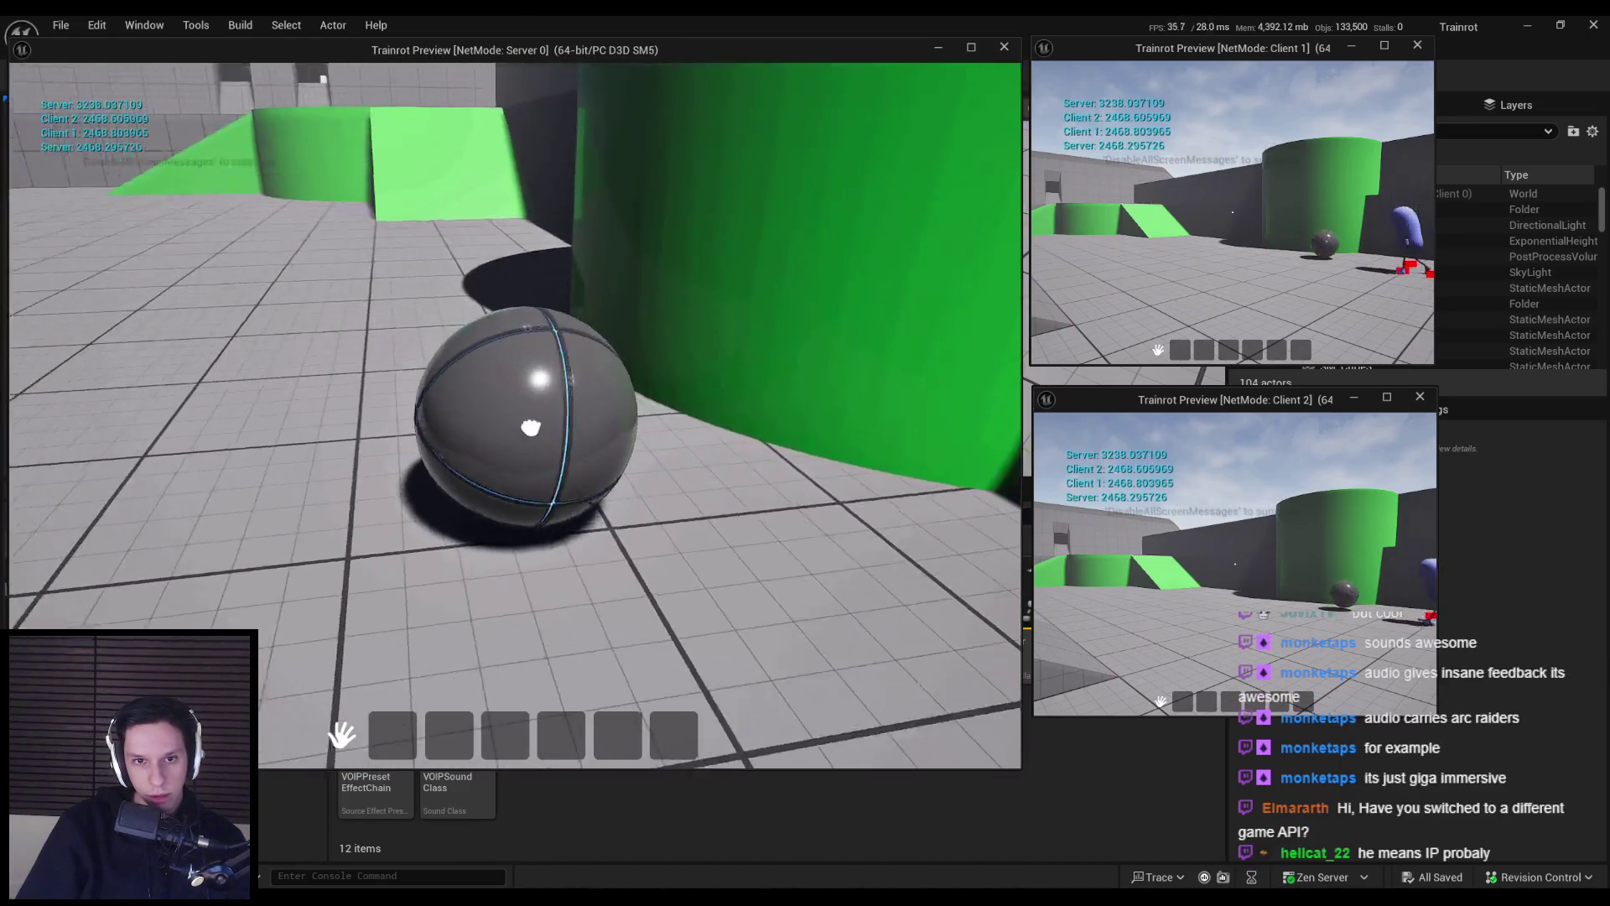
left_click(530, 427)
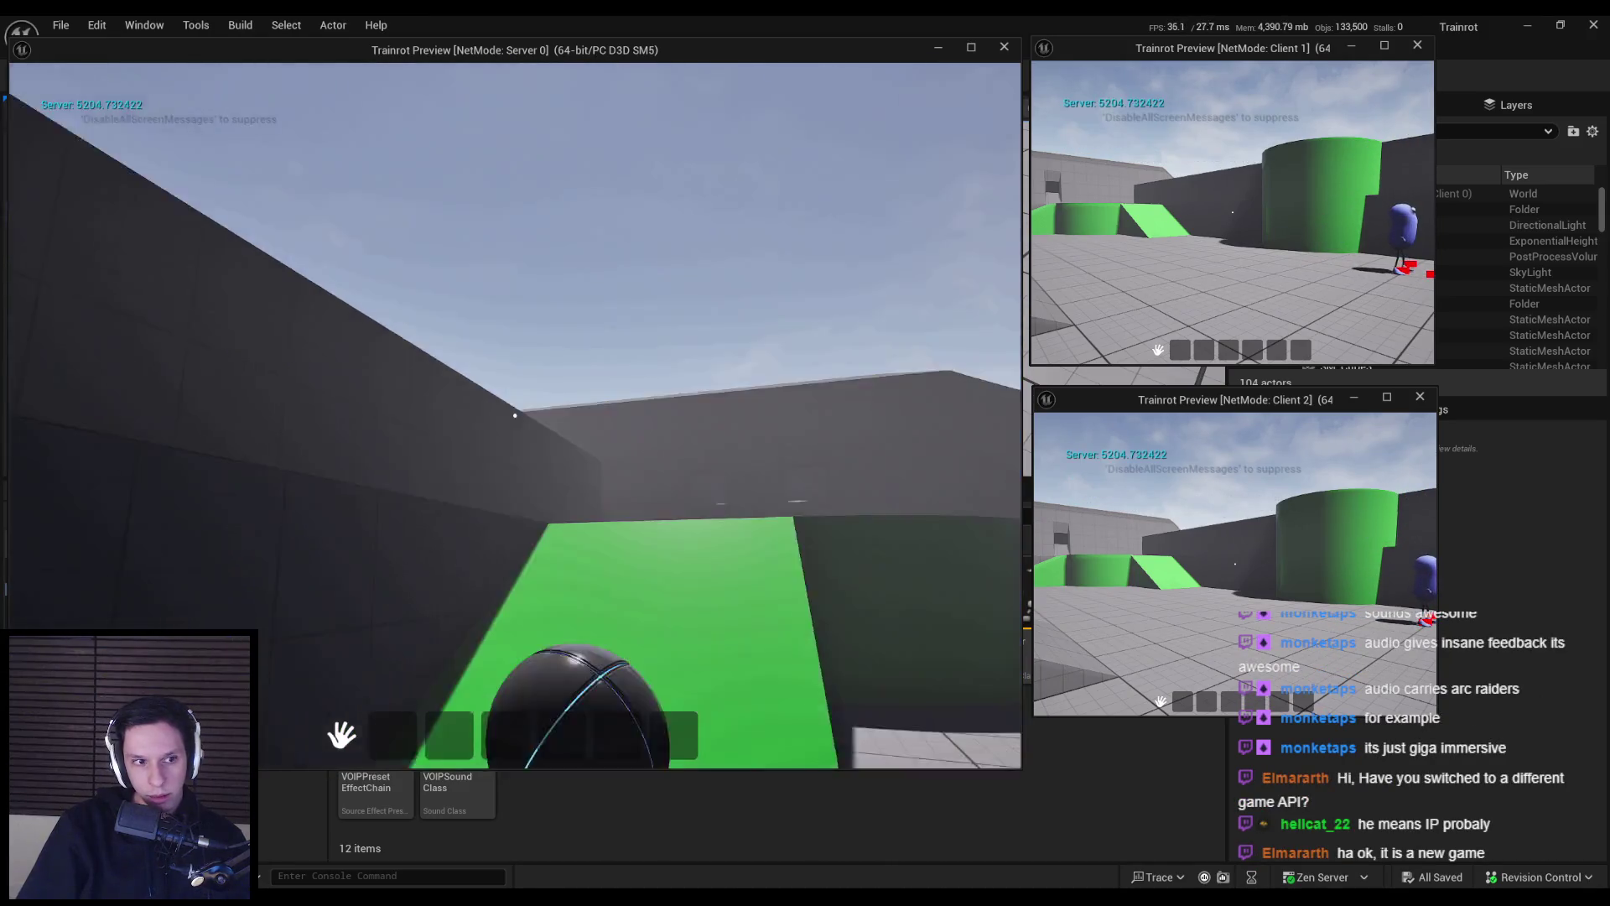
left_click(515, 415)
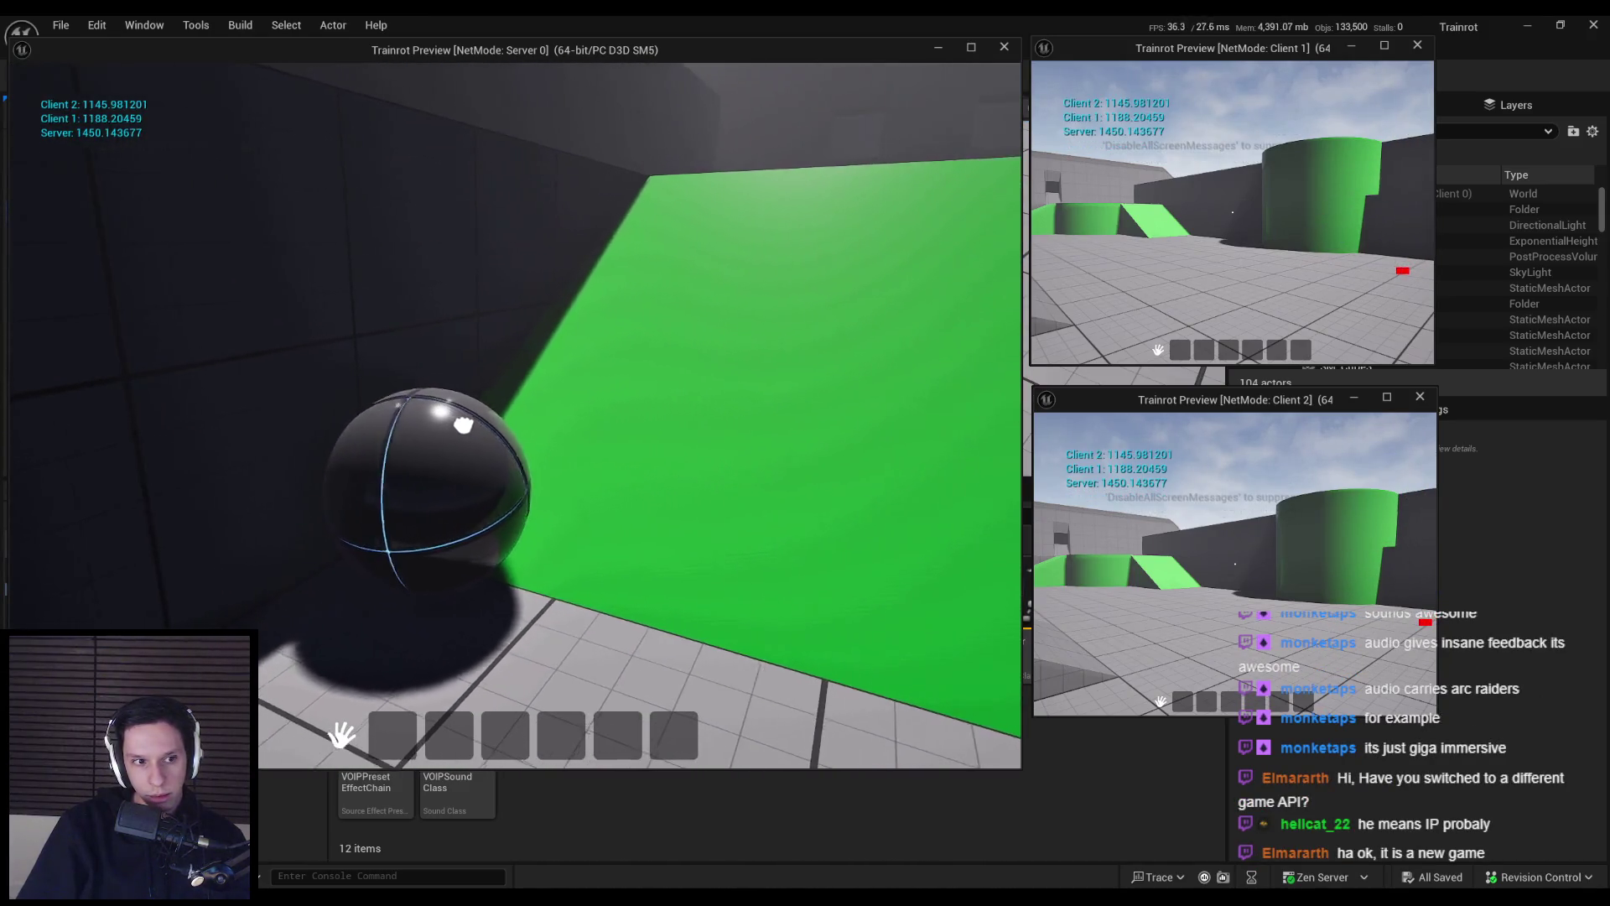
left_click(515, 415)
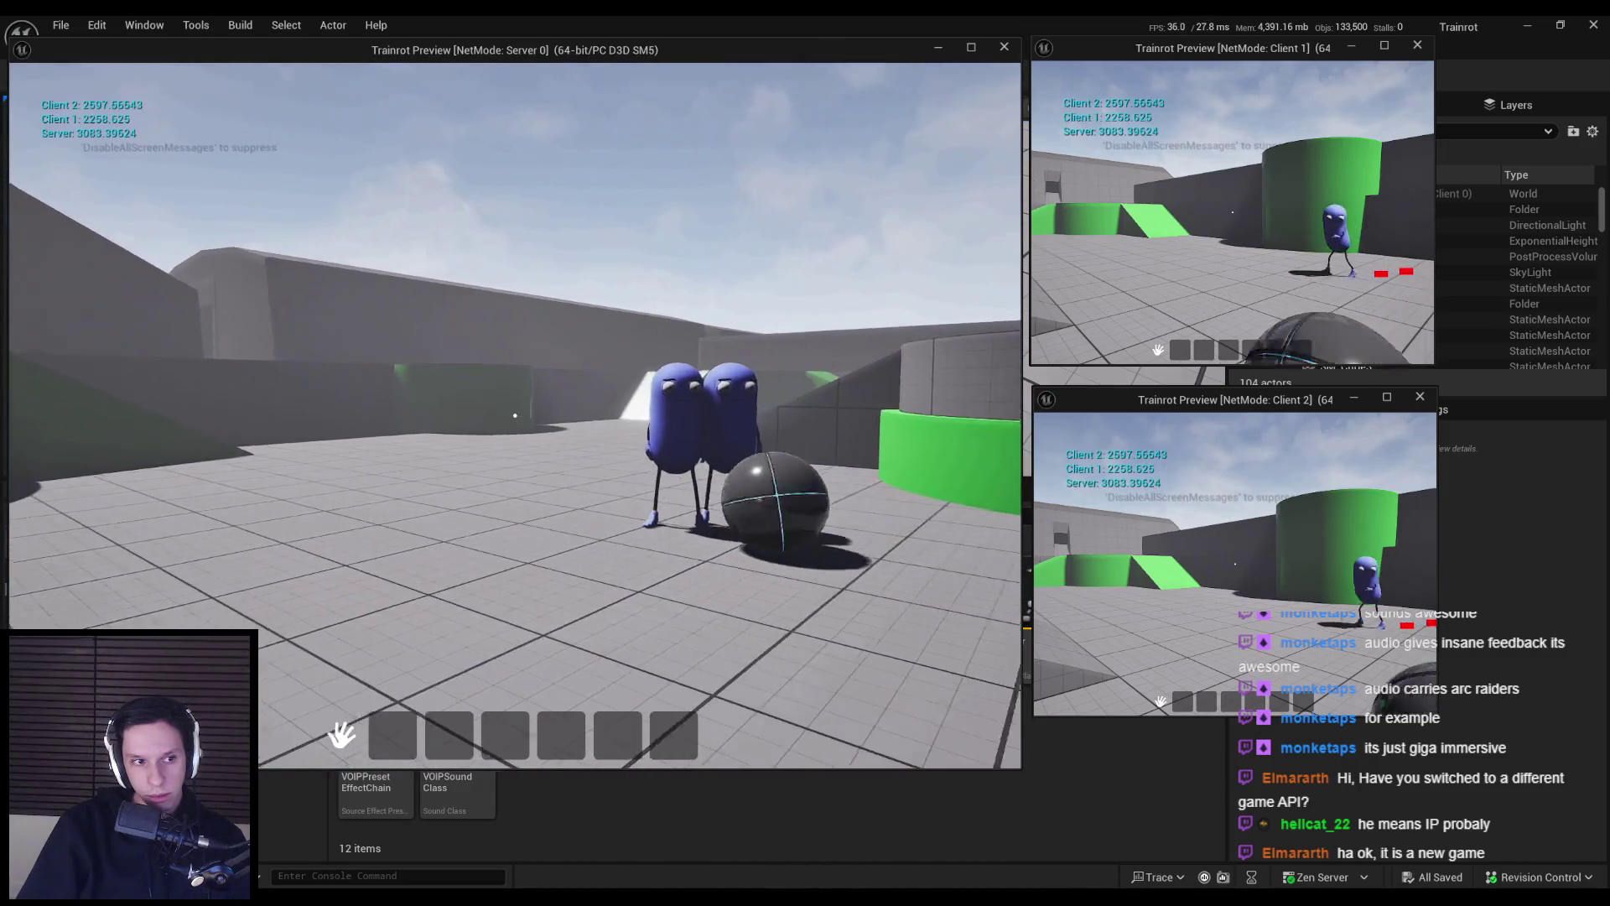
- Throw the ball beside the characters and at the green wall to log impact speeds
key("w")
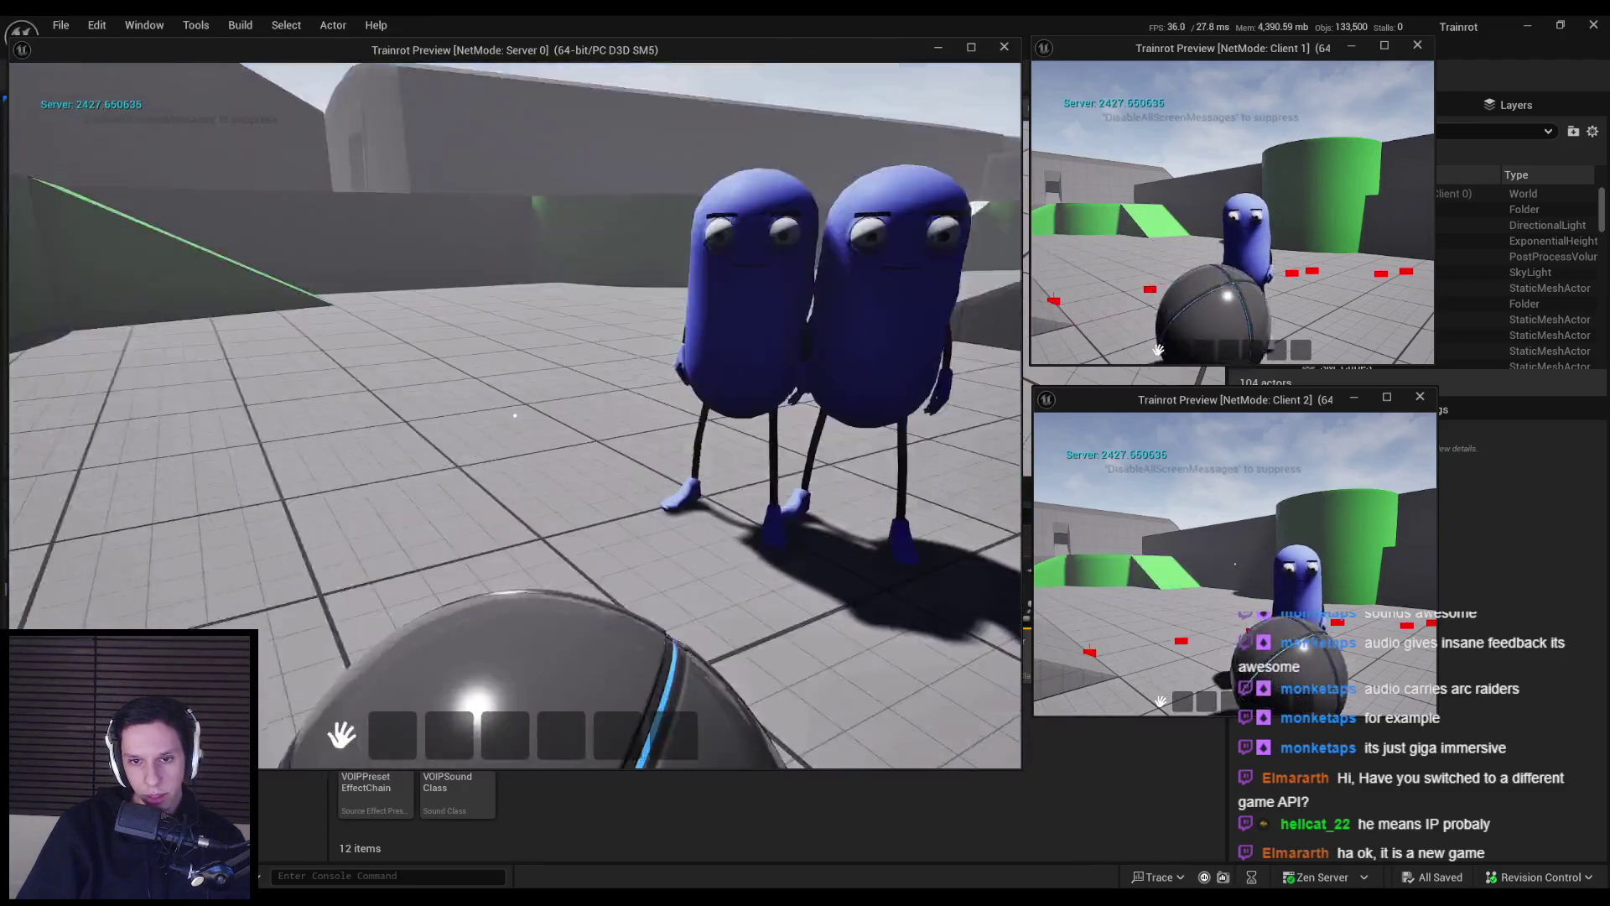
left_click(515, 415)
left_click(515, 415)
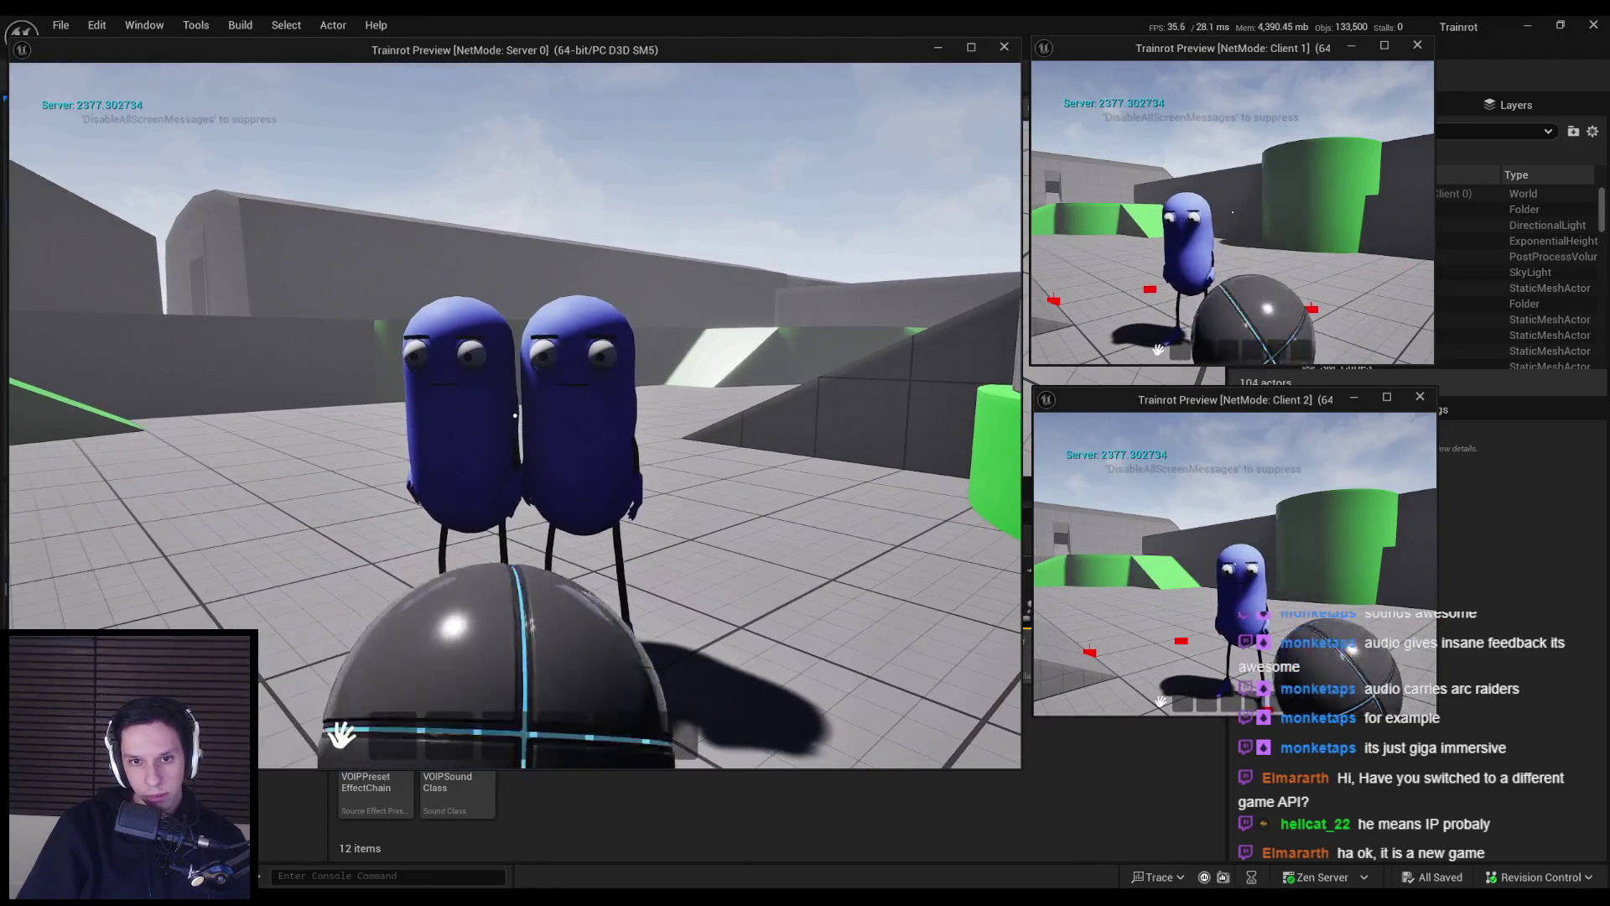
left_click(515, 415)
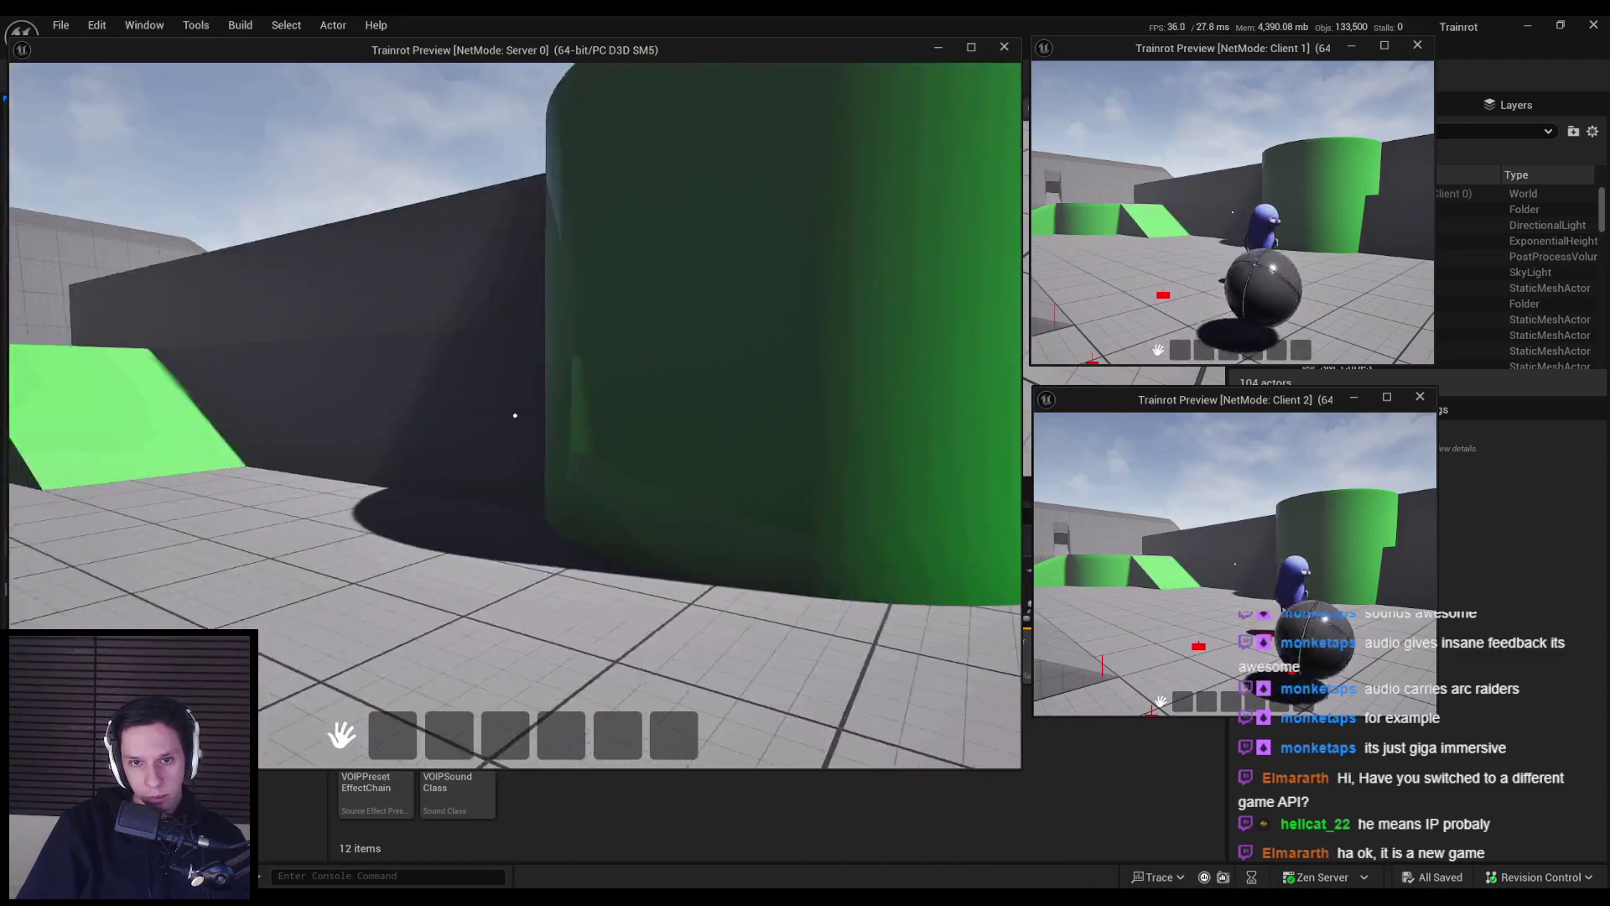
left_click(515, 415)
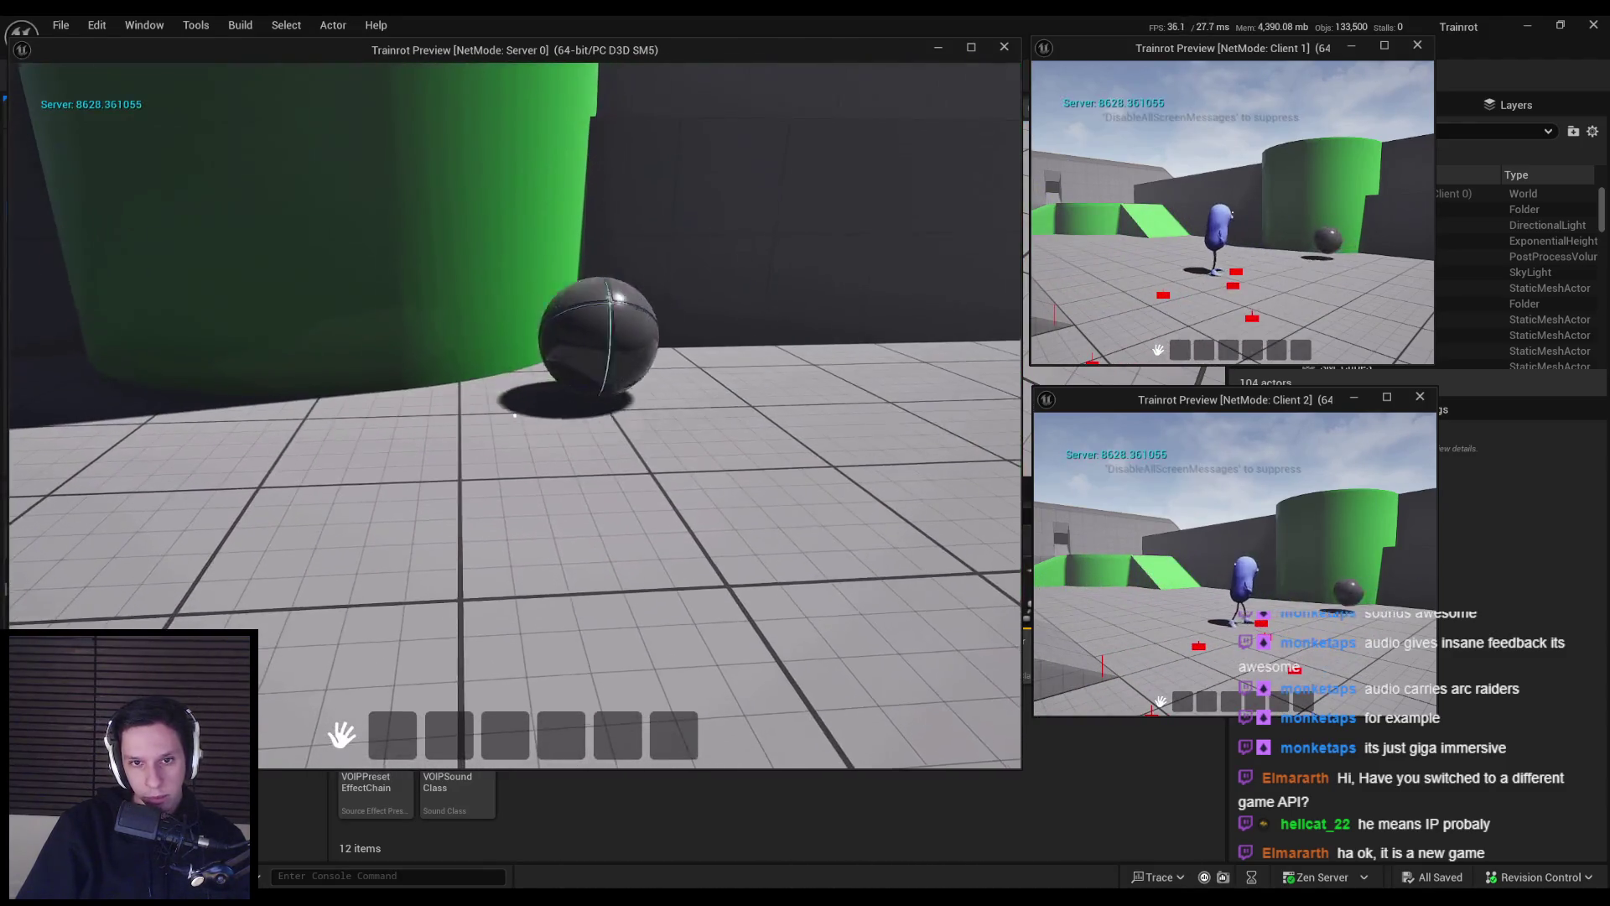
left_click(515, 415)
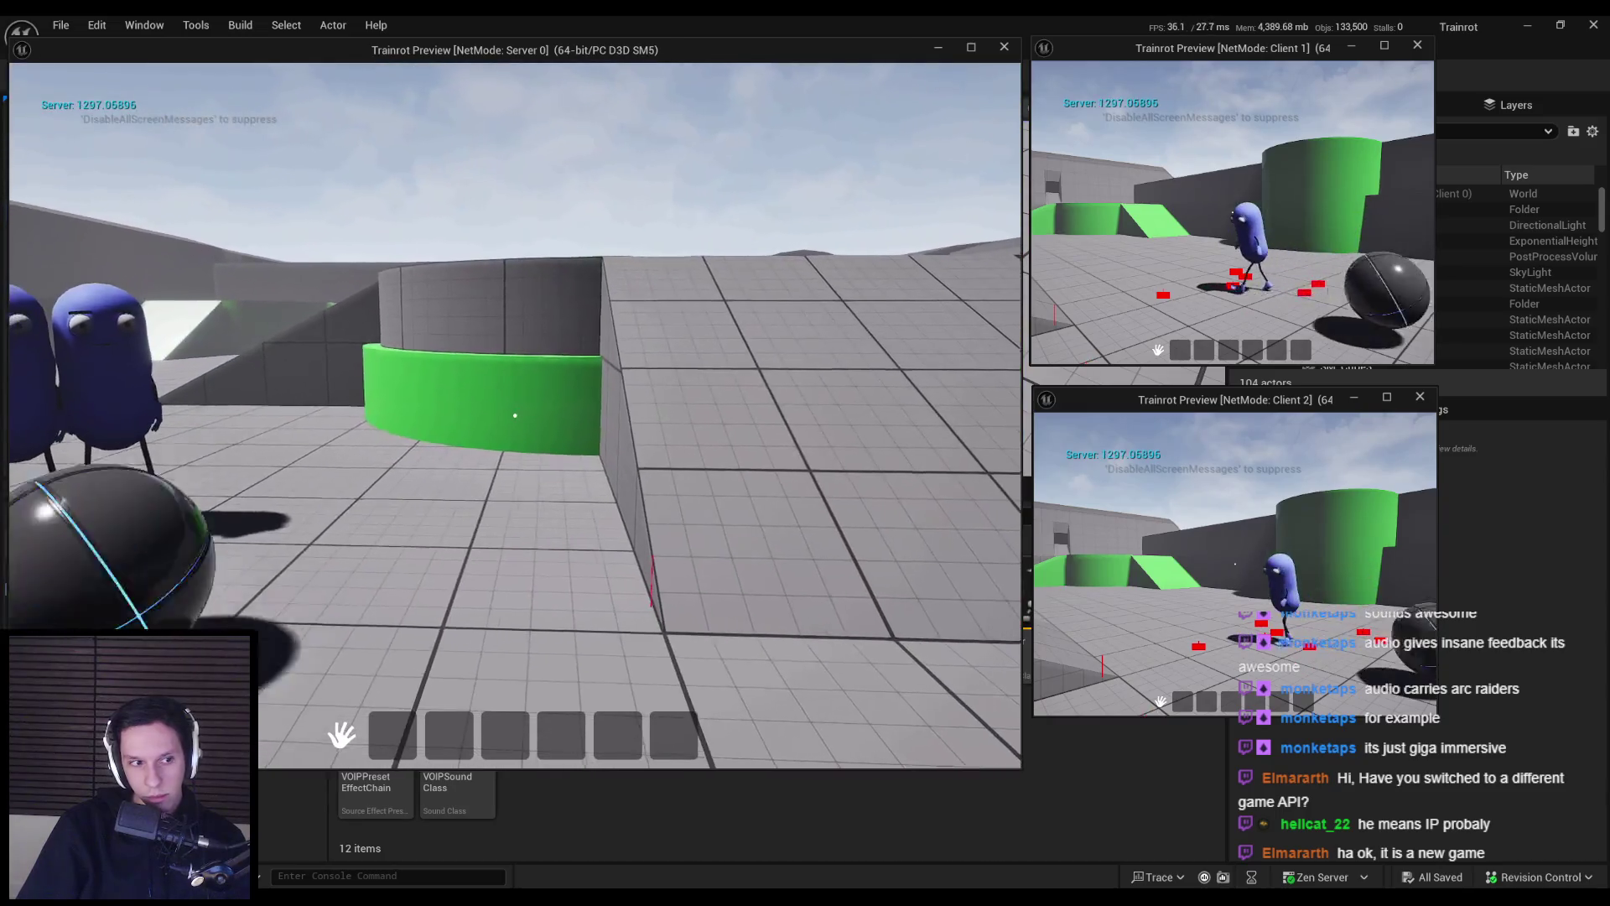
left_click(515, 415)
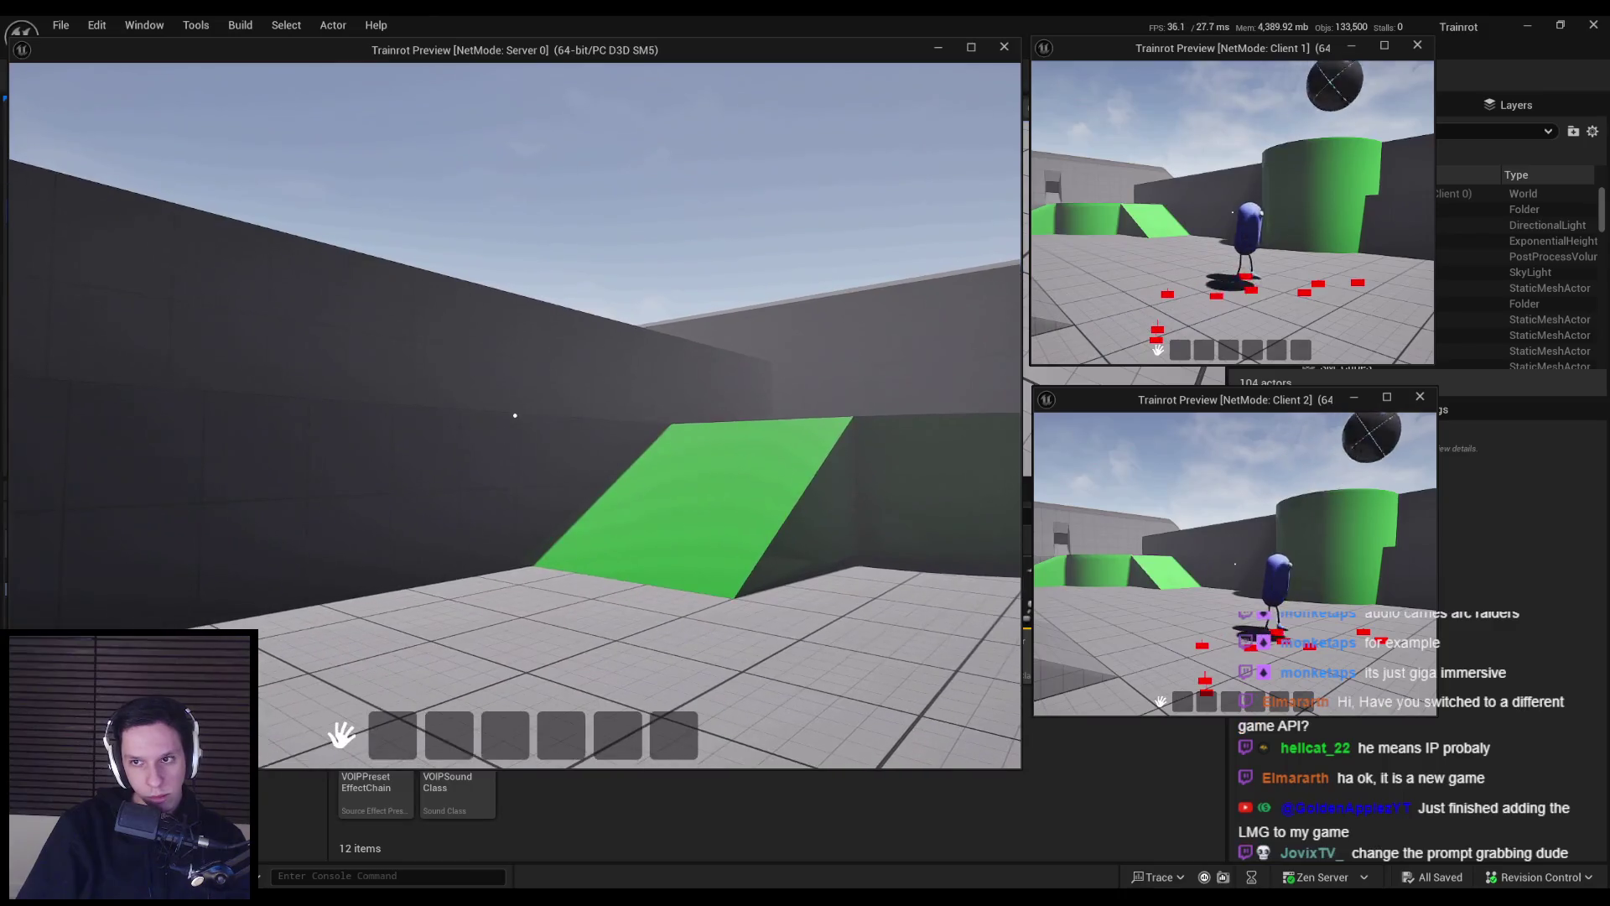
- Throw the ball upward, toward the ramp and near the blue characters for more readings
left_click(515, 415)
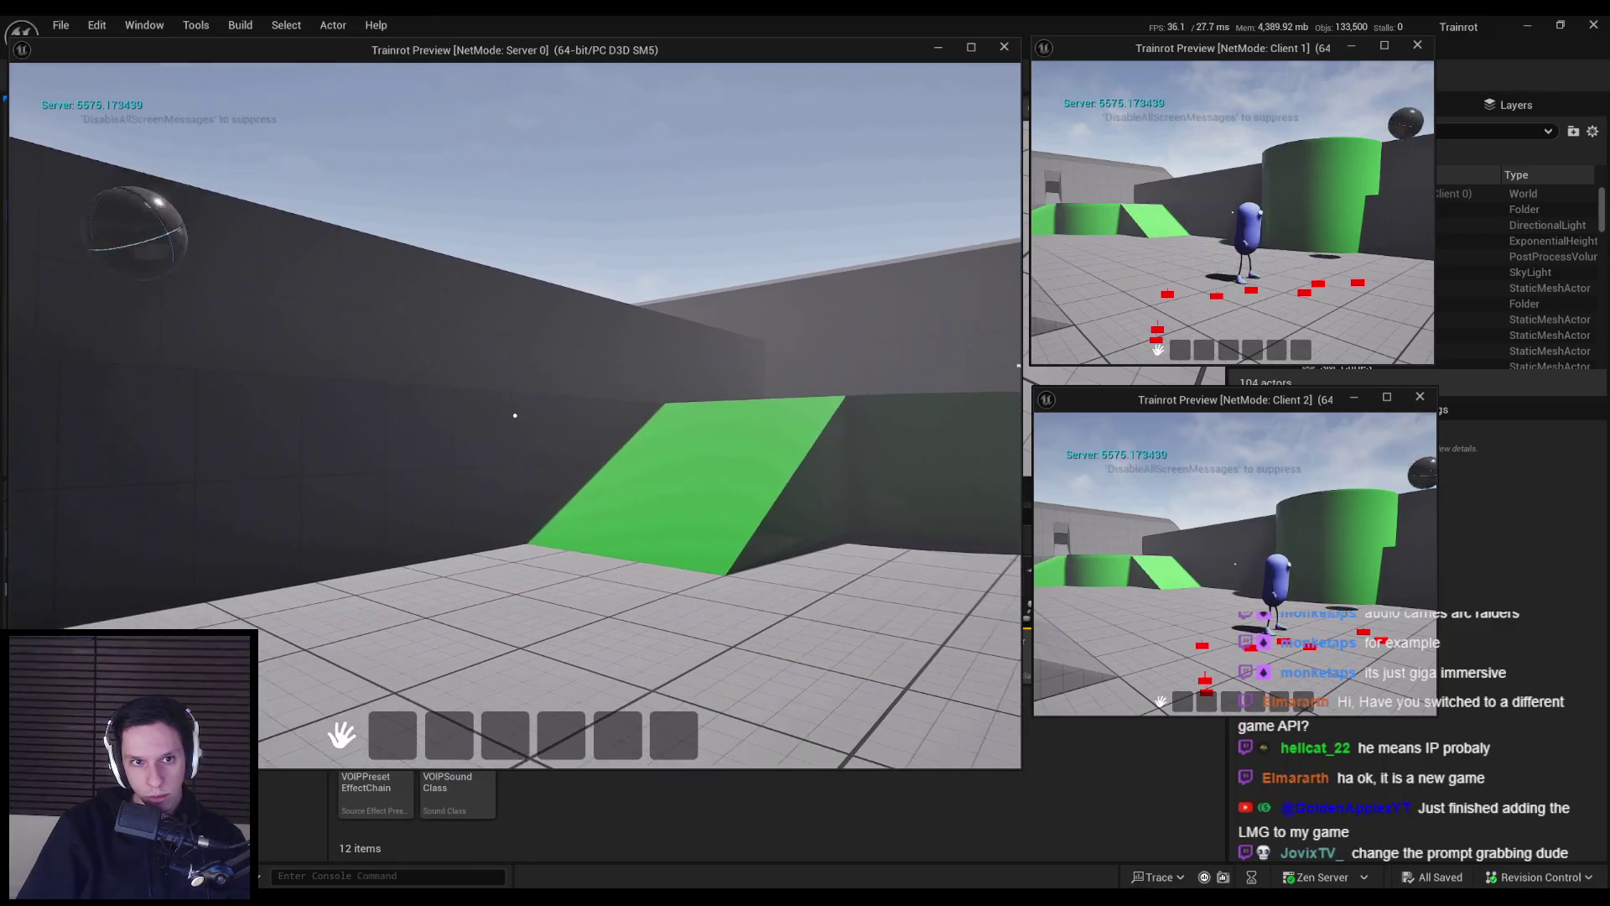
left_click(515, 415)
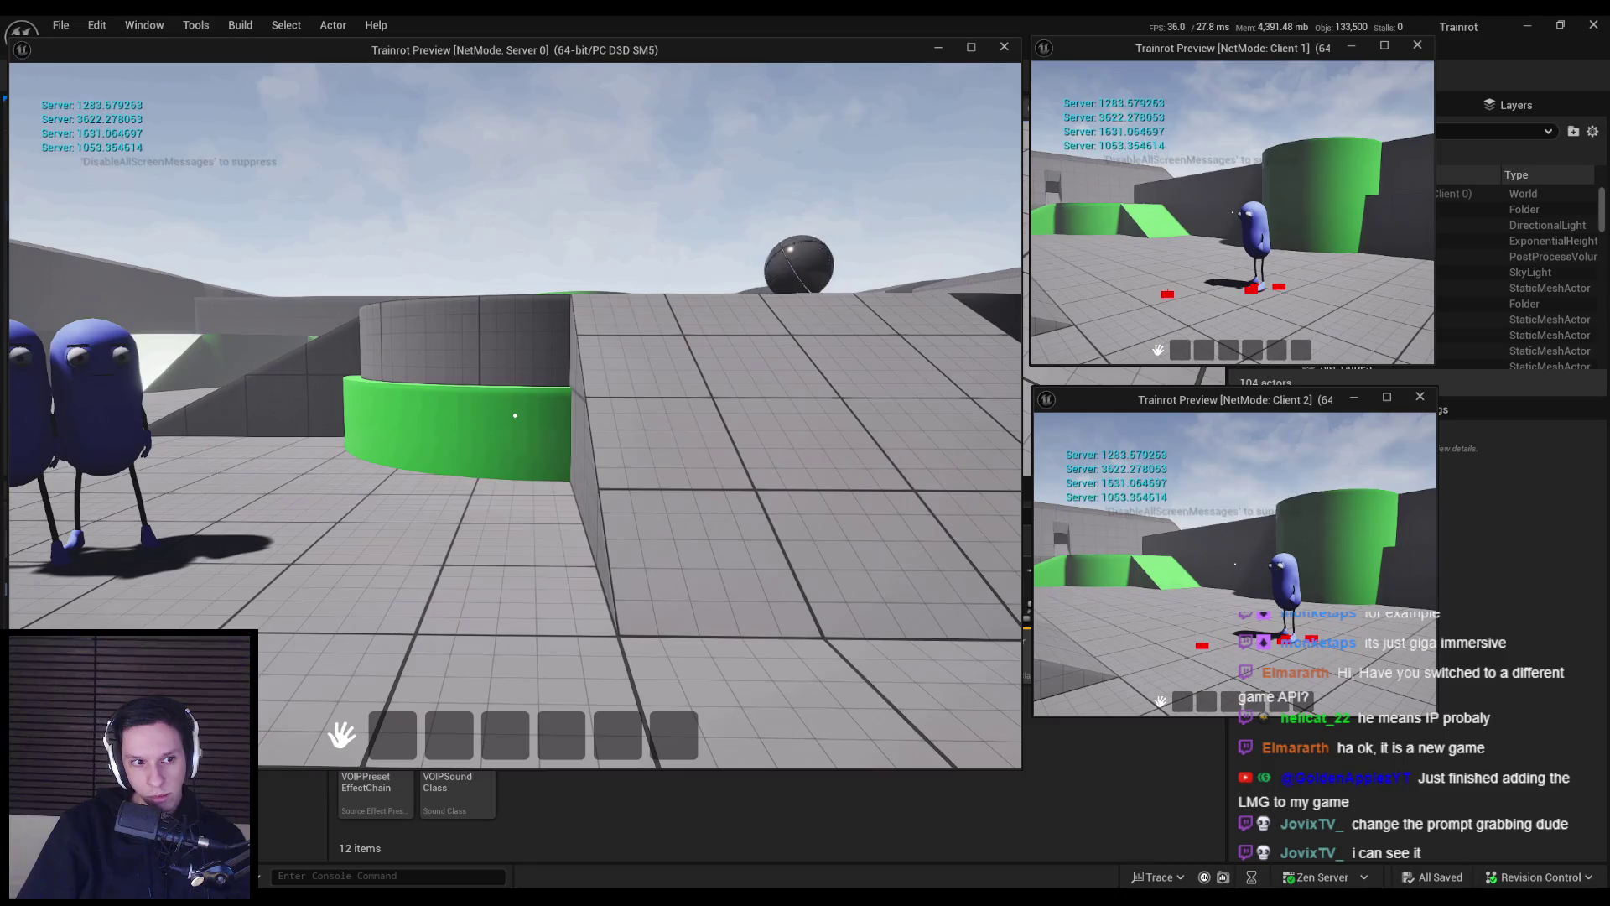
left_click(515, 415)
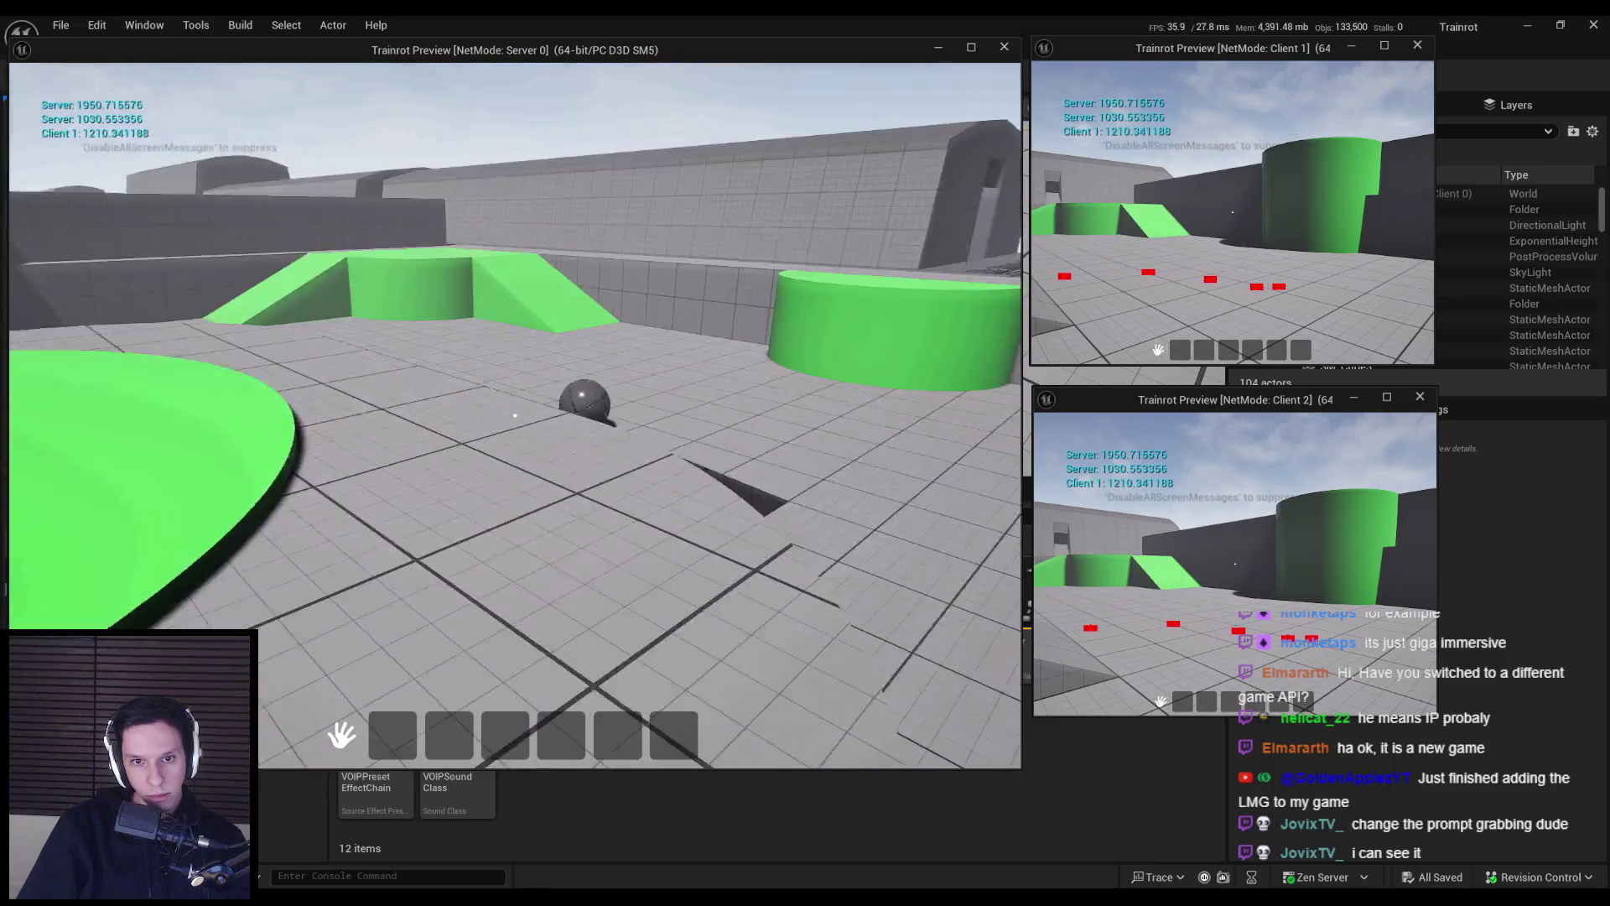
left_click(515, 415)
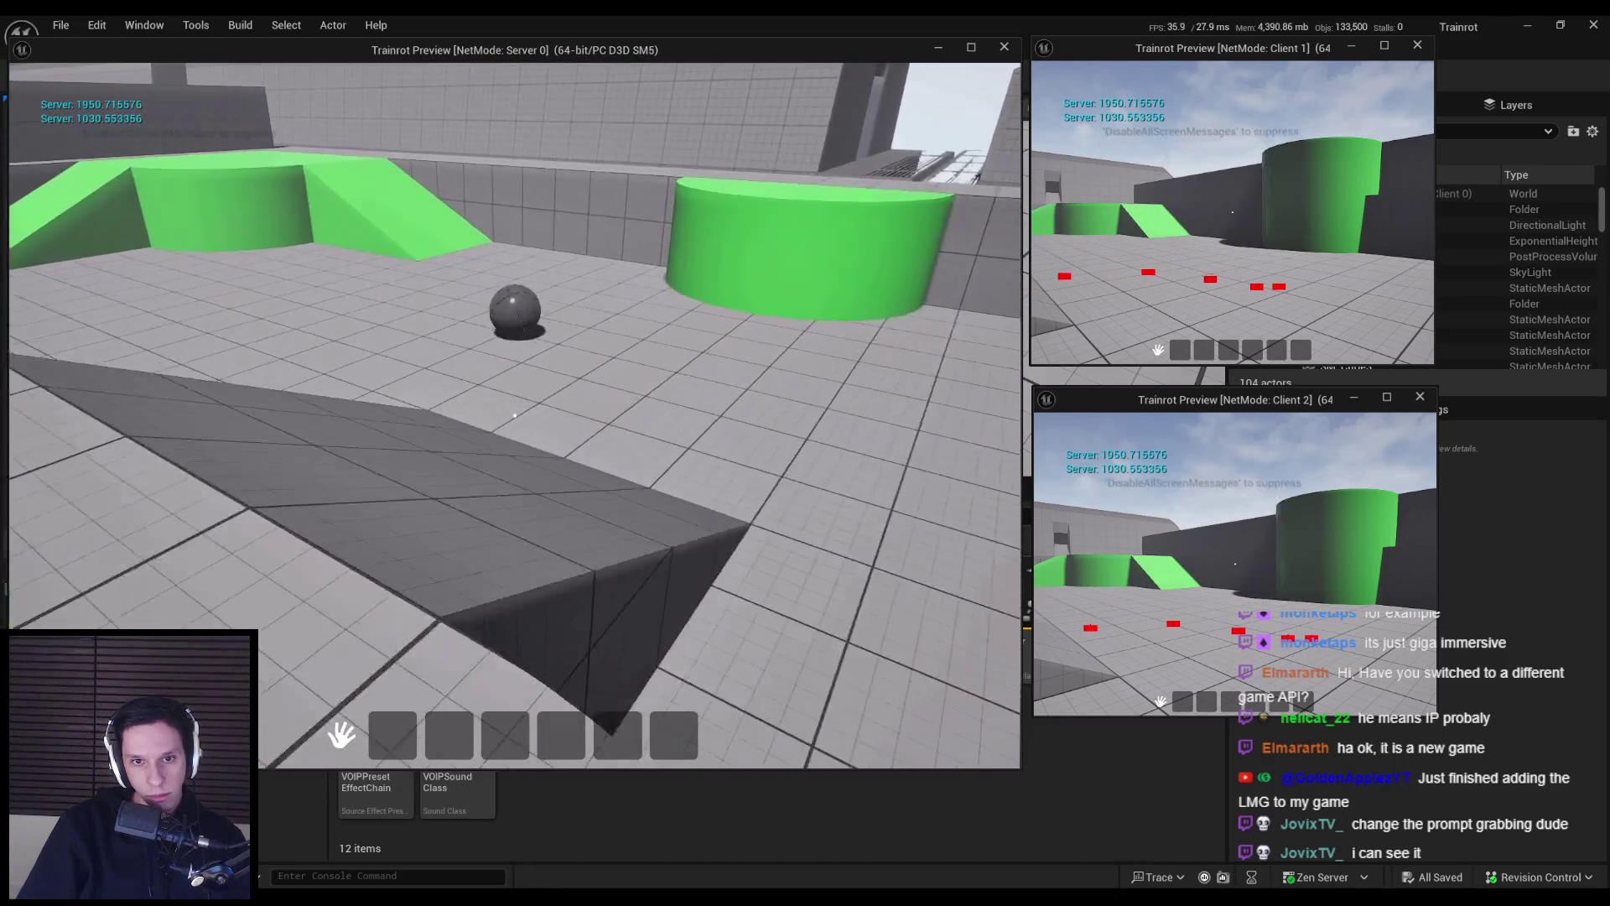
left_click(515, 415)
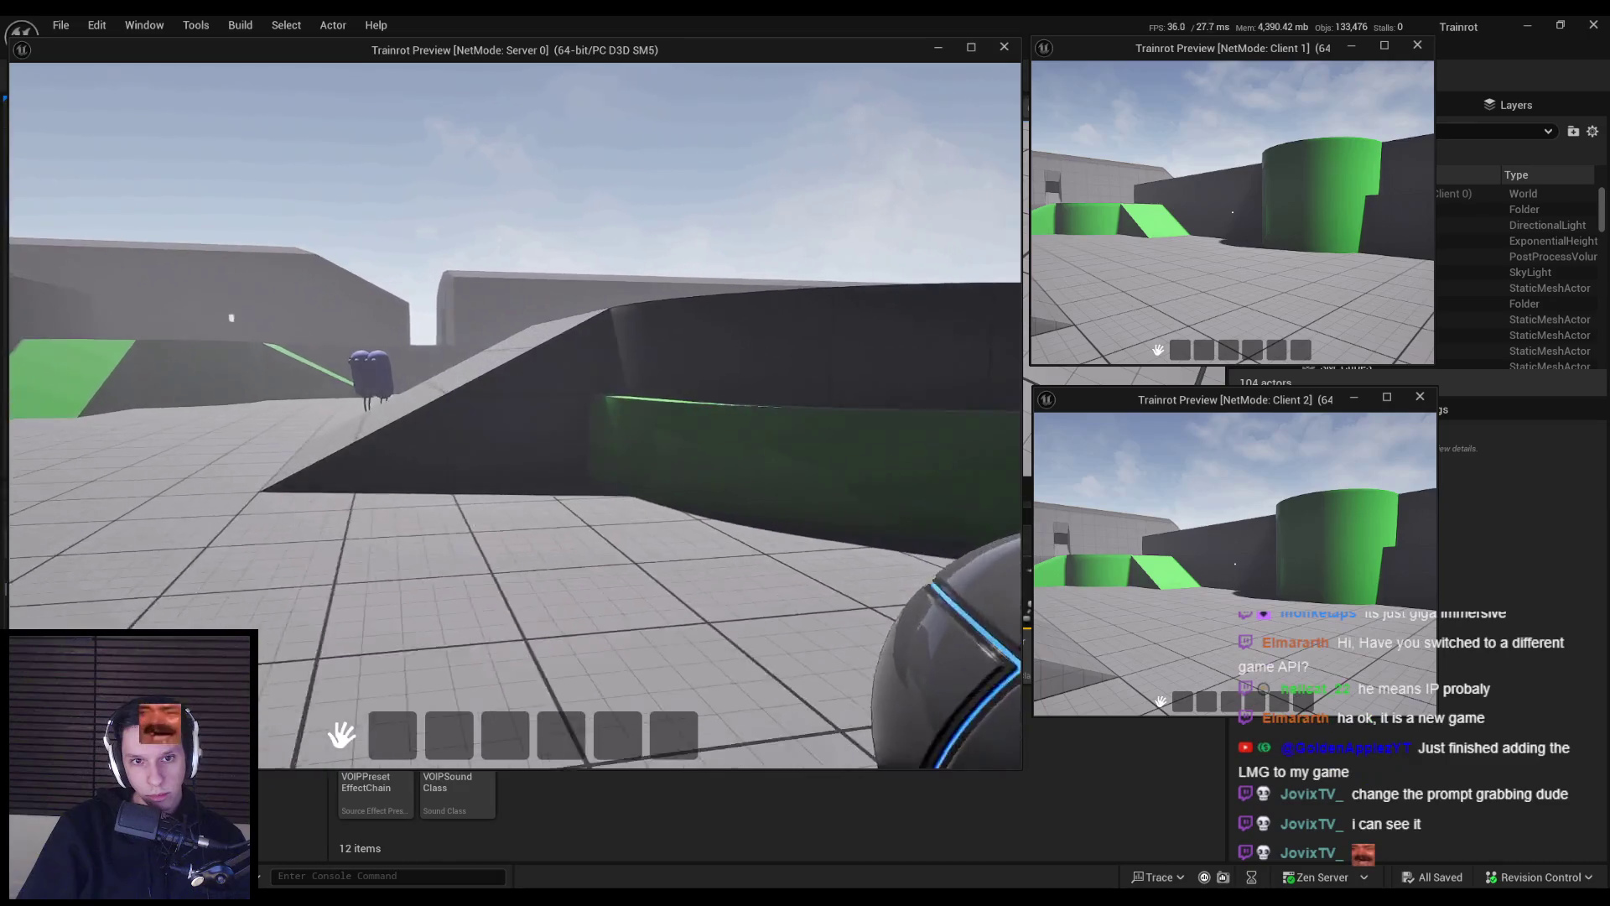
left_click(515, 415)
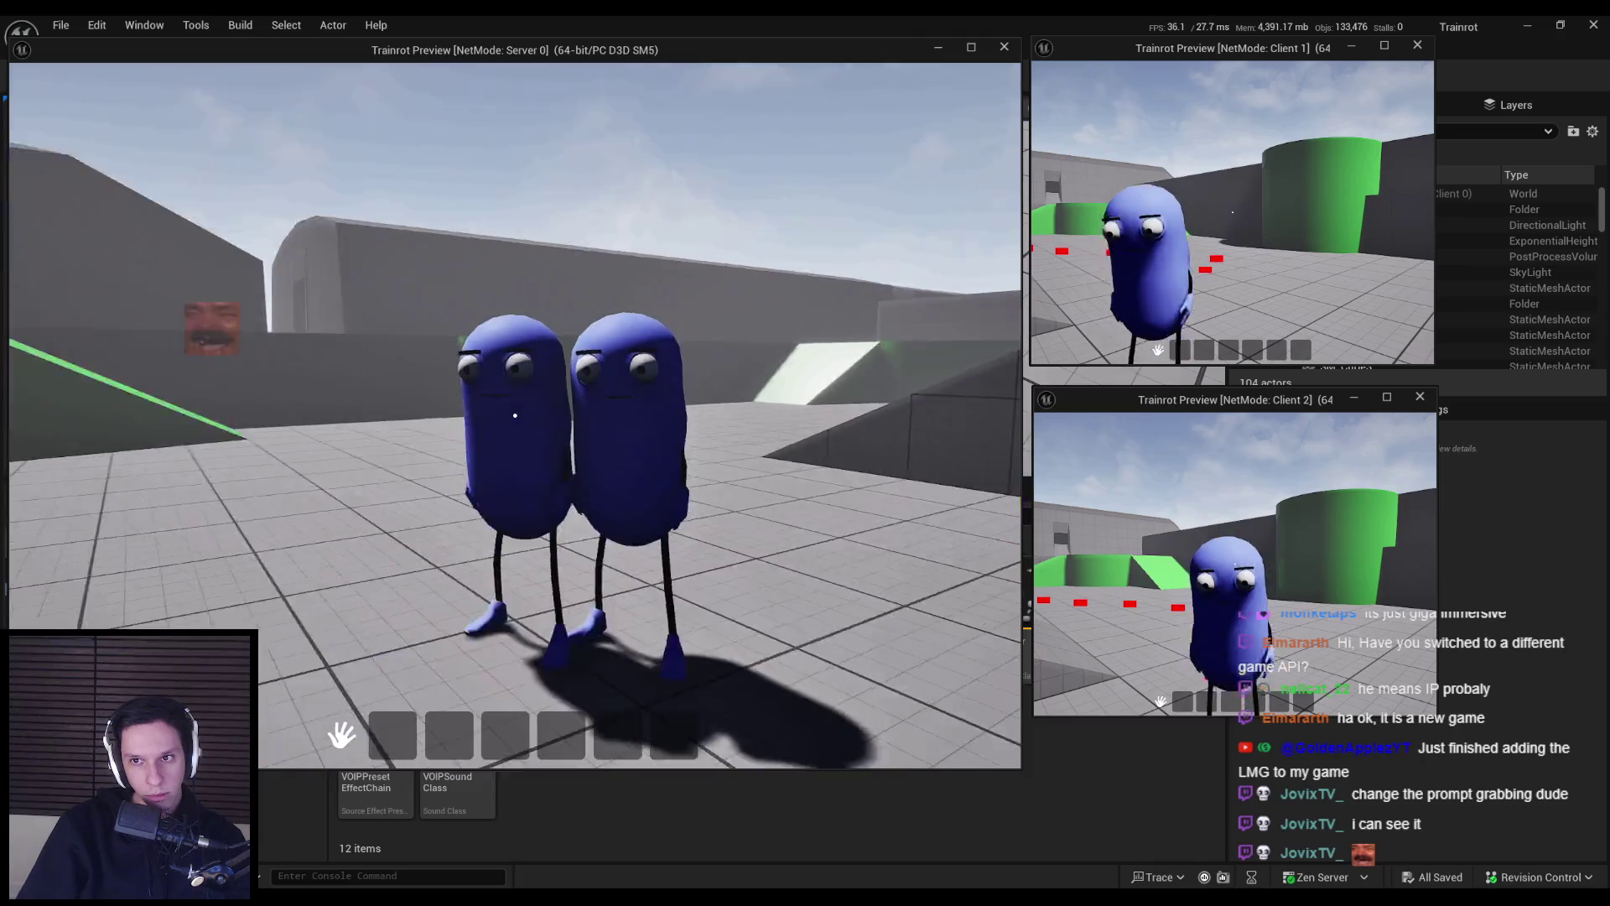
left_click(514, 415)
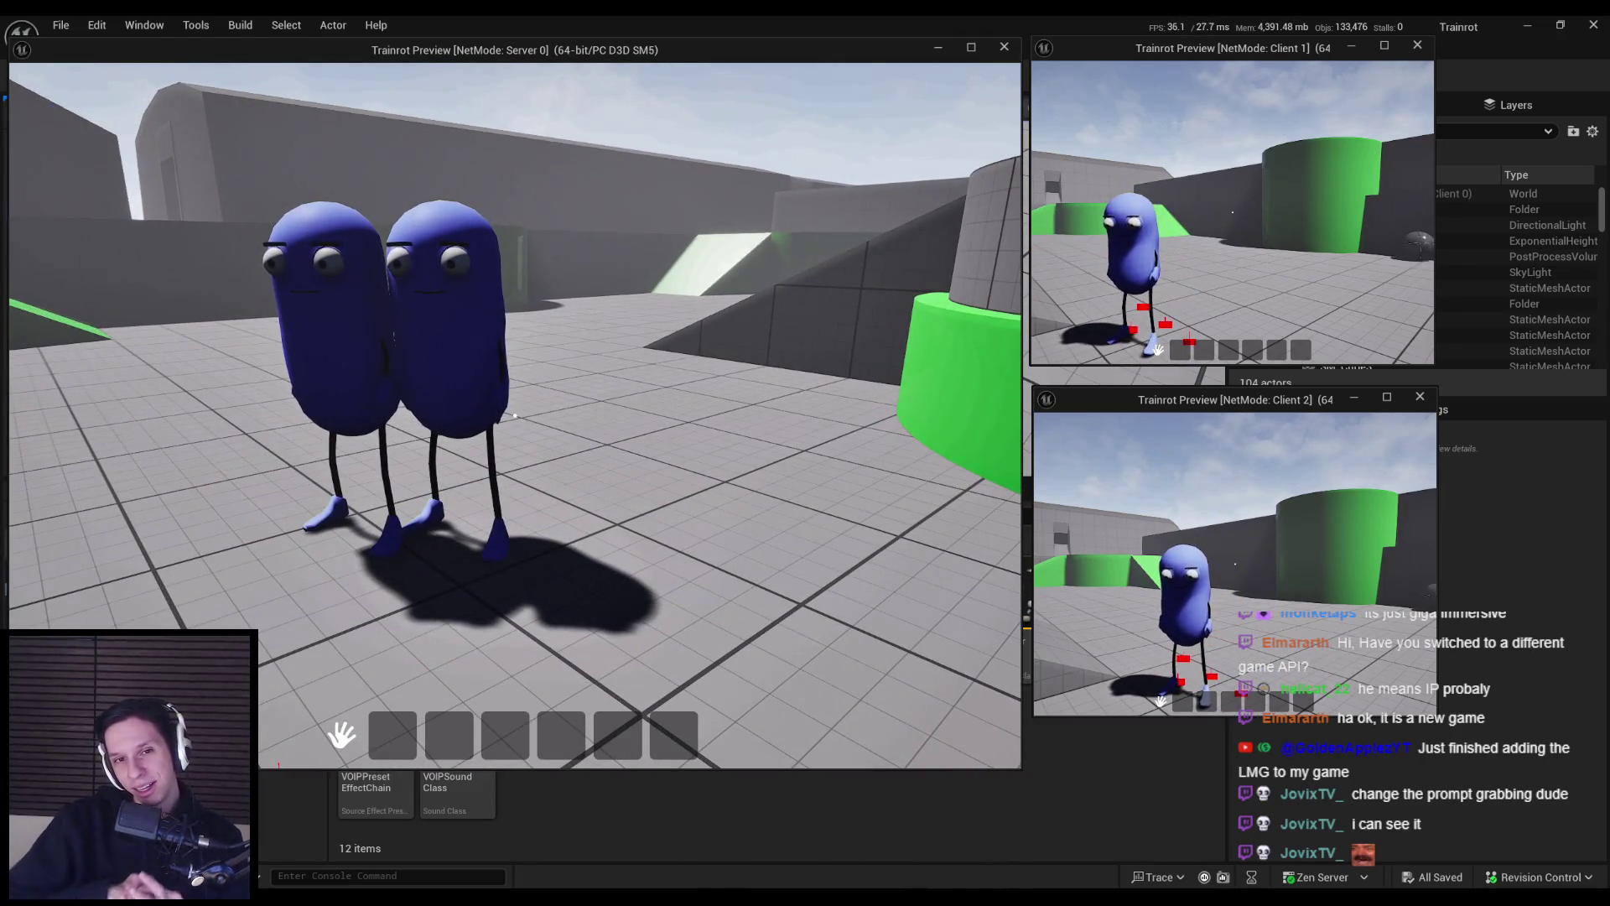
left_click(515, 415)
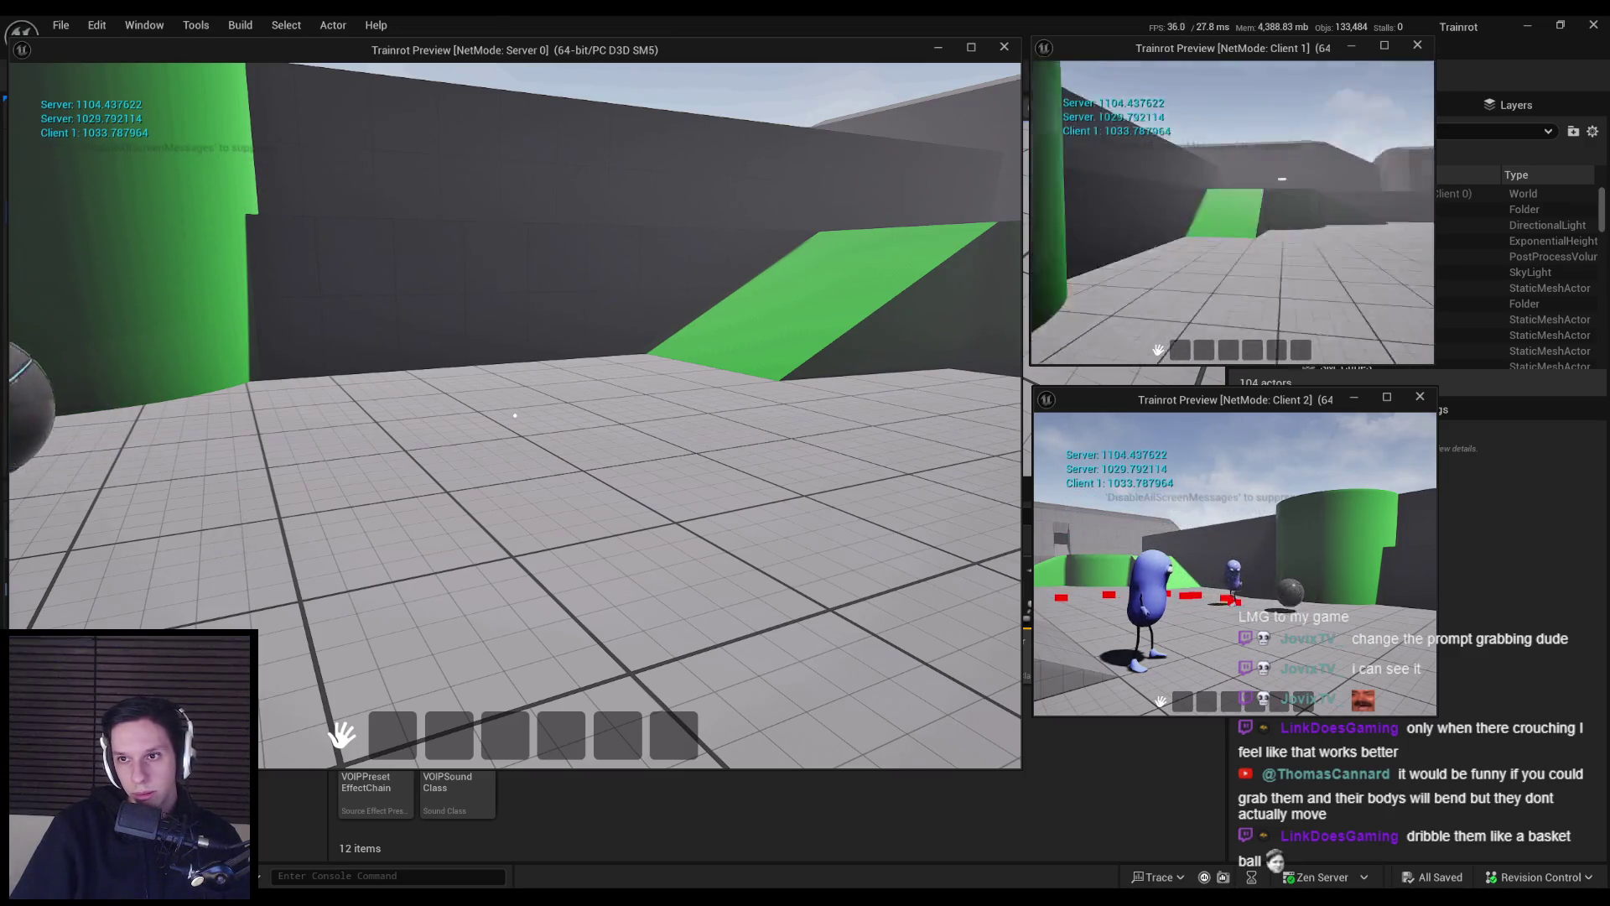
- Pass the ball between Server and Client 1, then stop the play session
left_click(1231, 211)
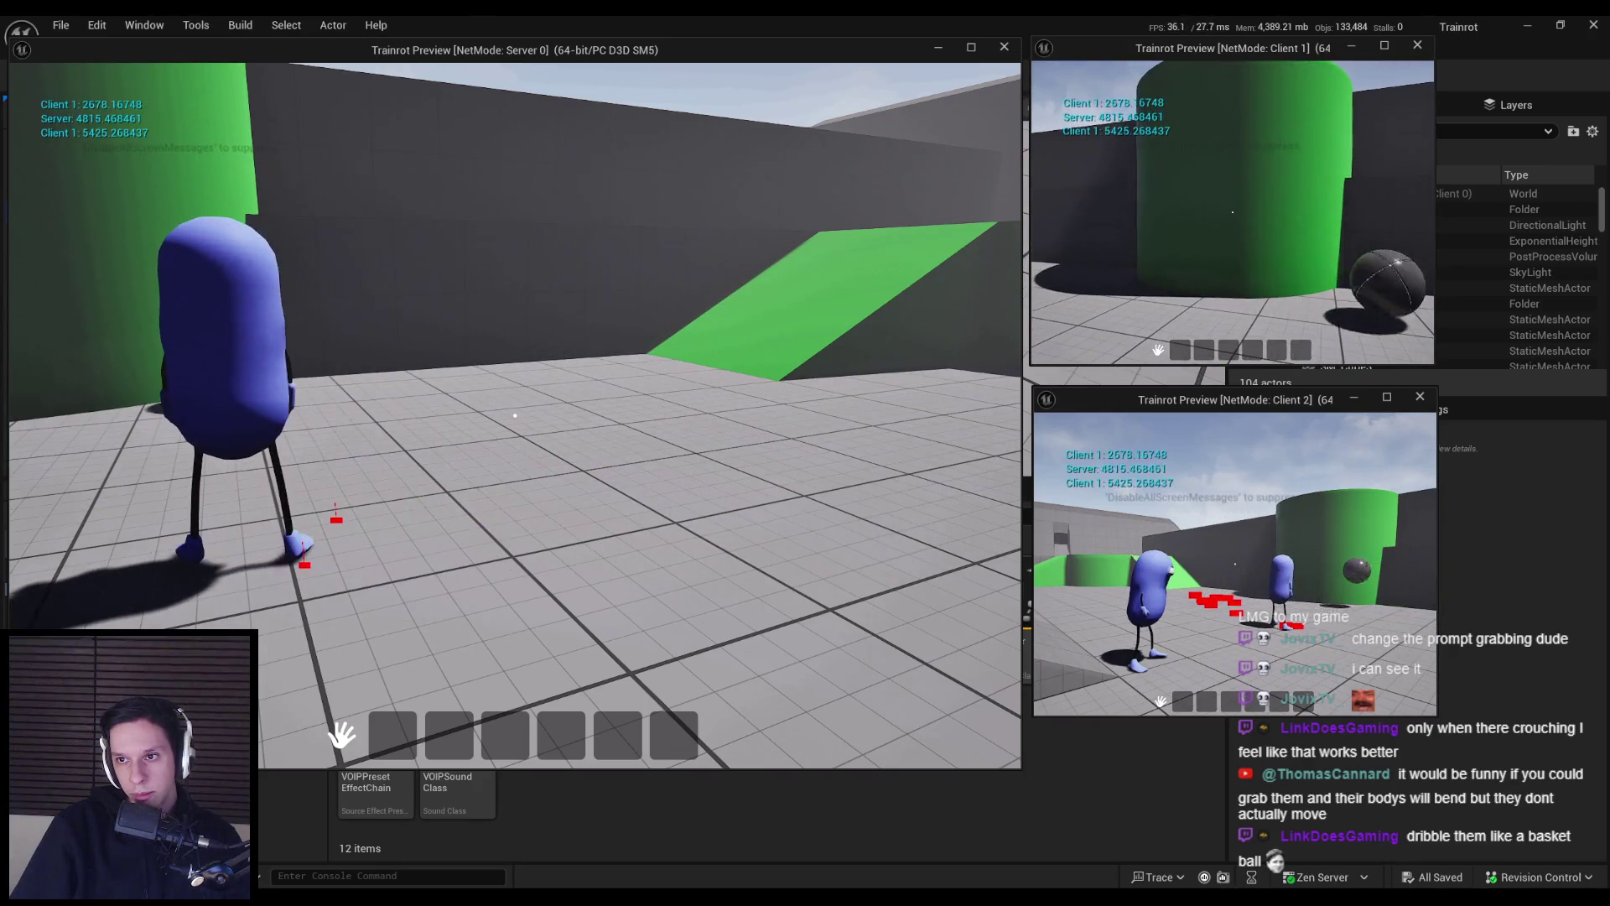
left_click(1231, 212)
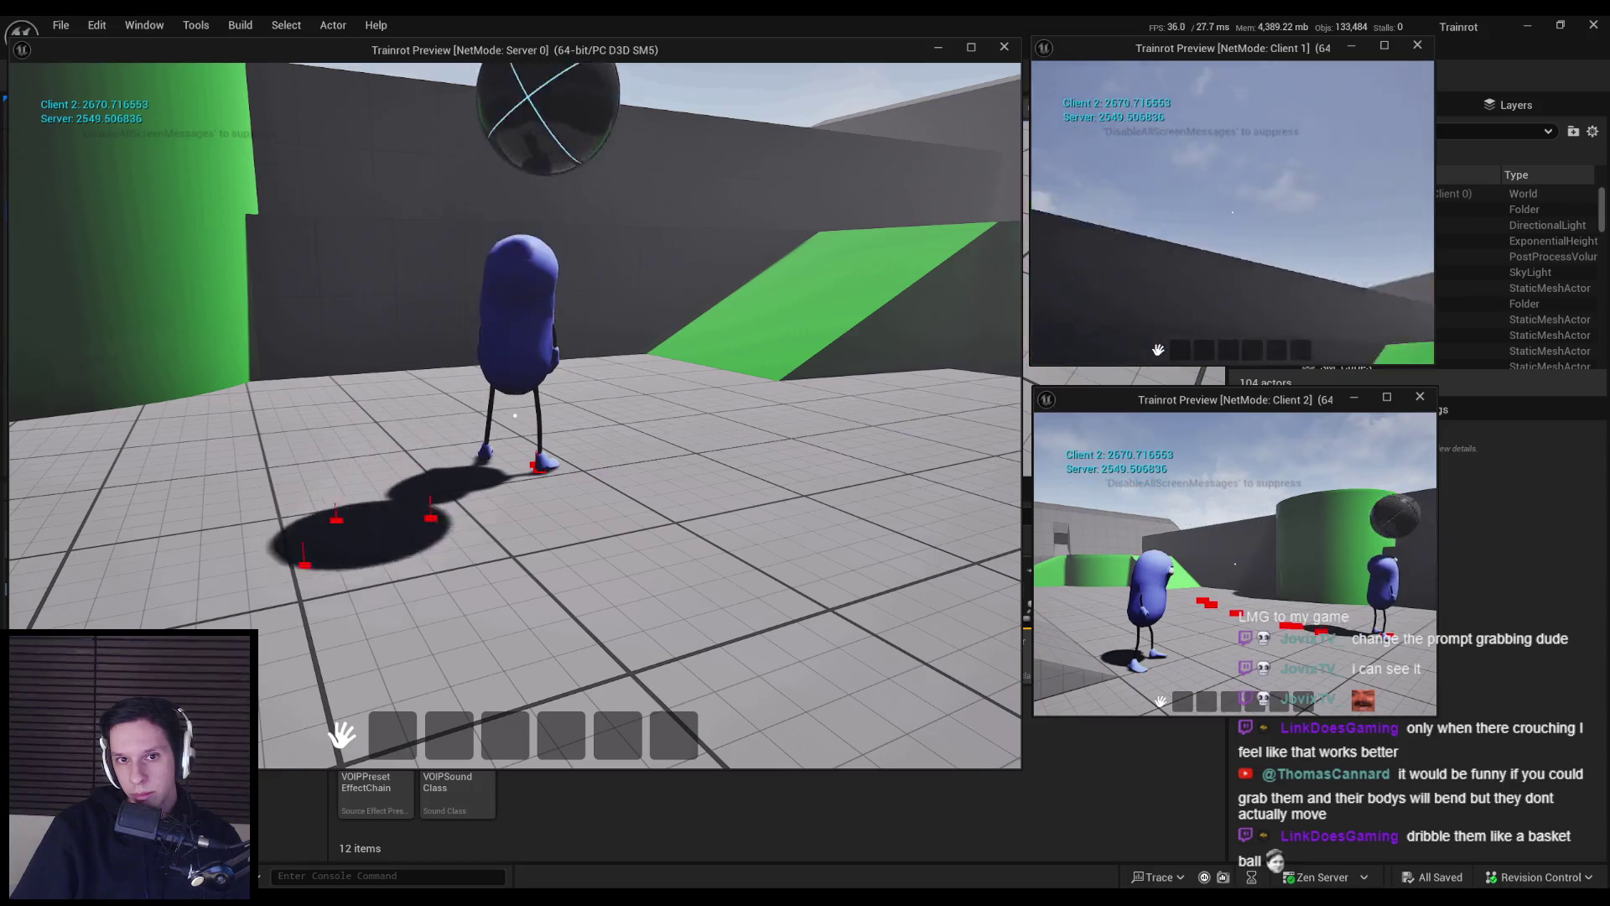
key("Escape")
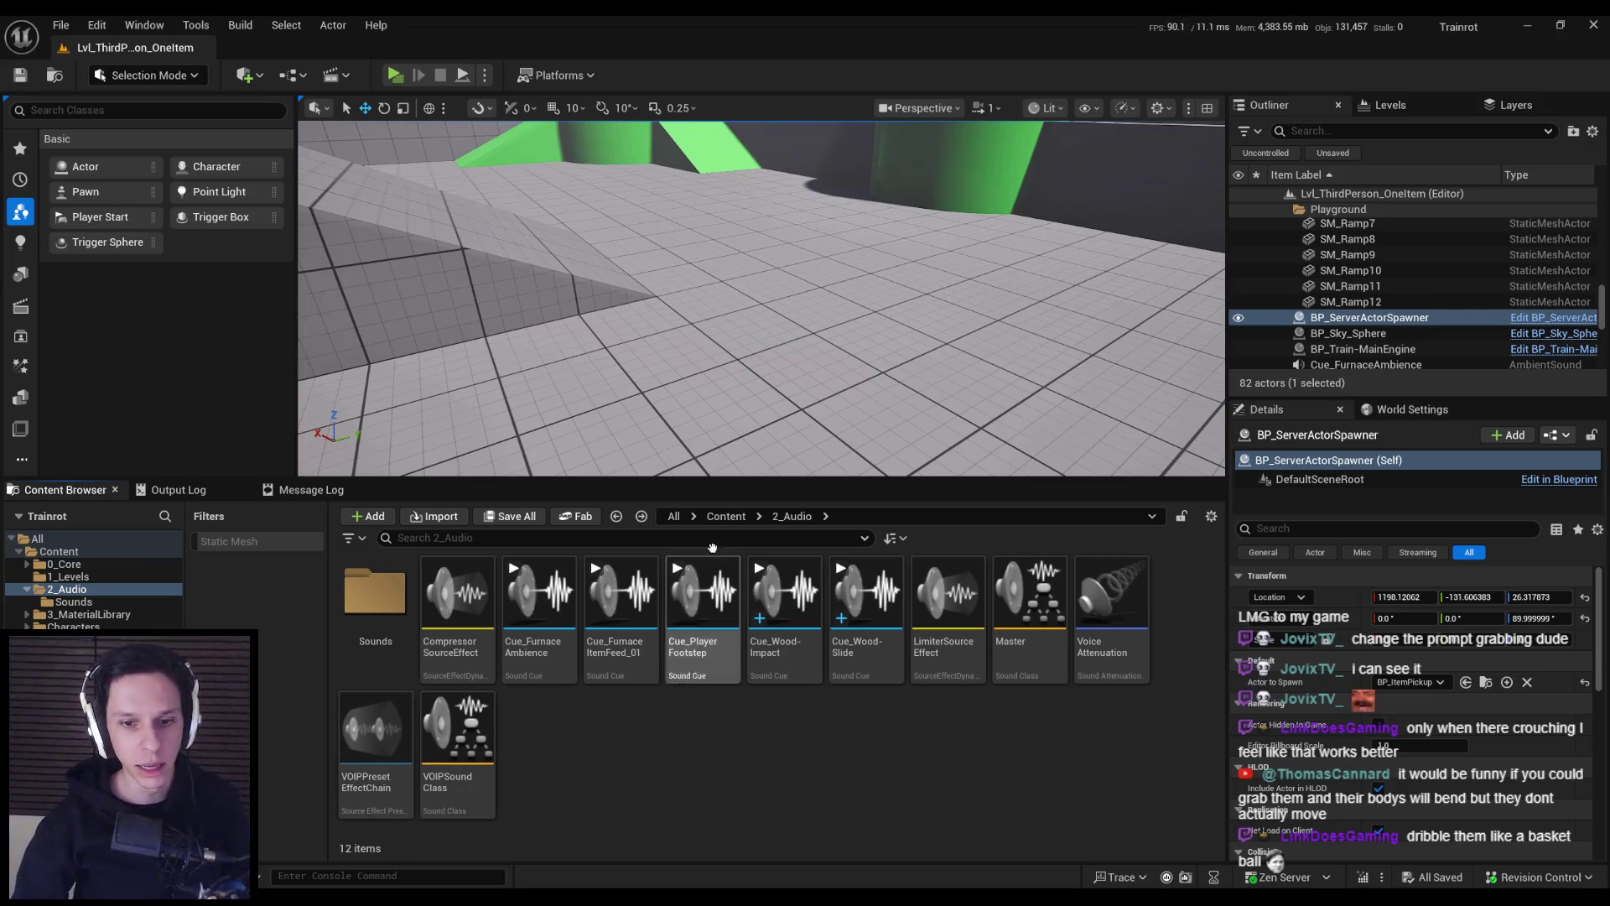
- Confirm the 3-player play setting, then load Lvl_ThirdPerson from File > Recent Levels
key("f")
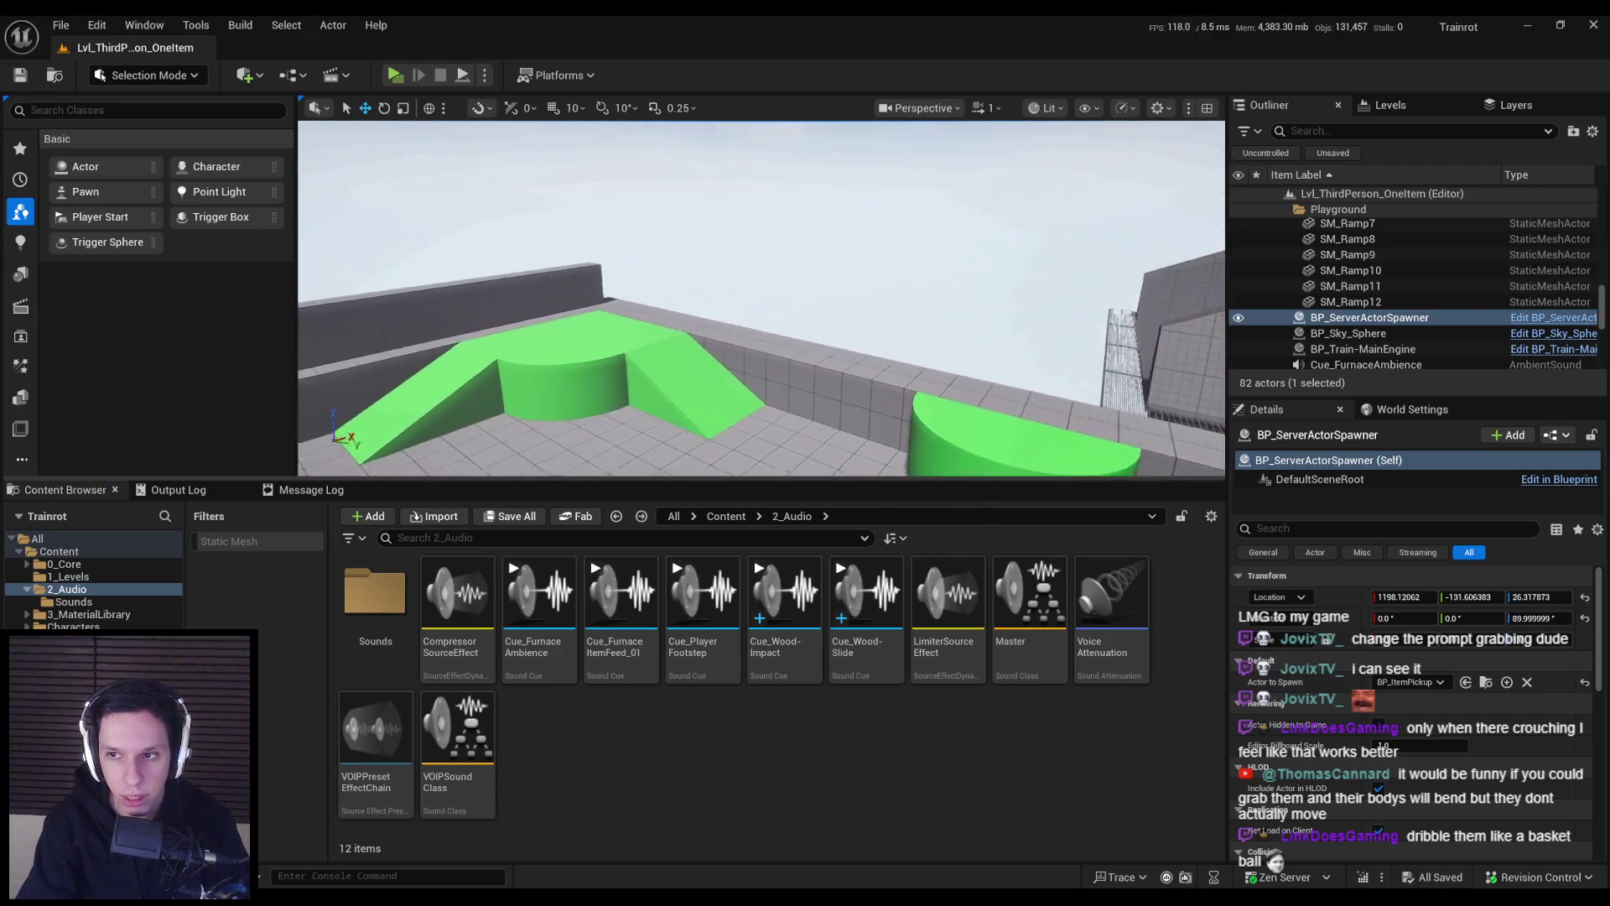
left_click(484, 75)
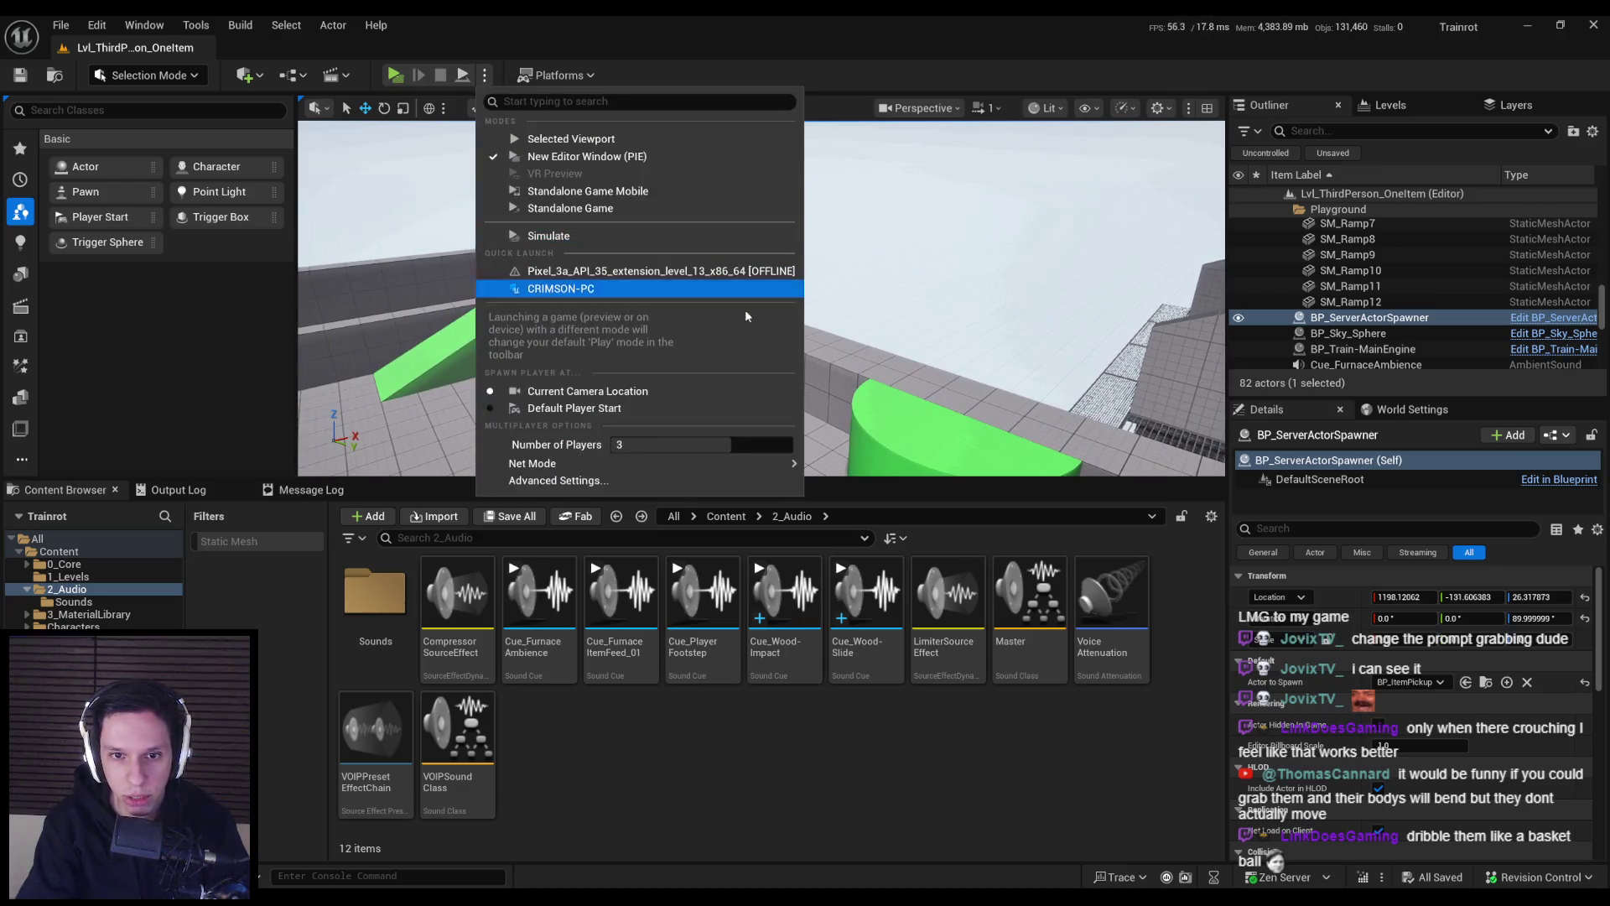
key("Escape")
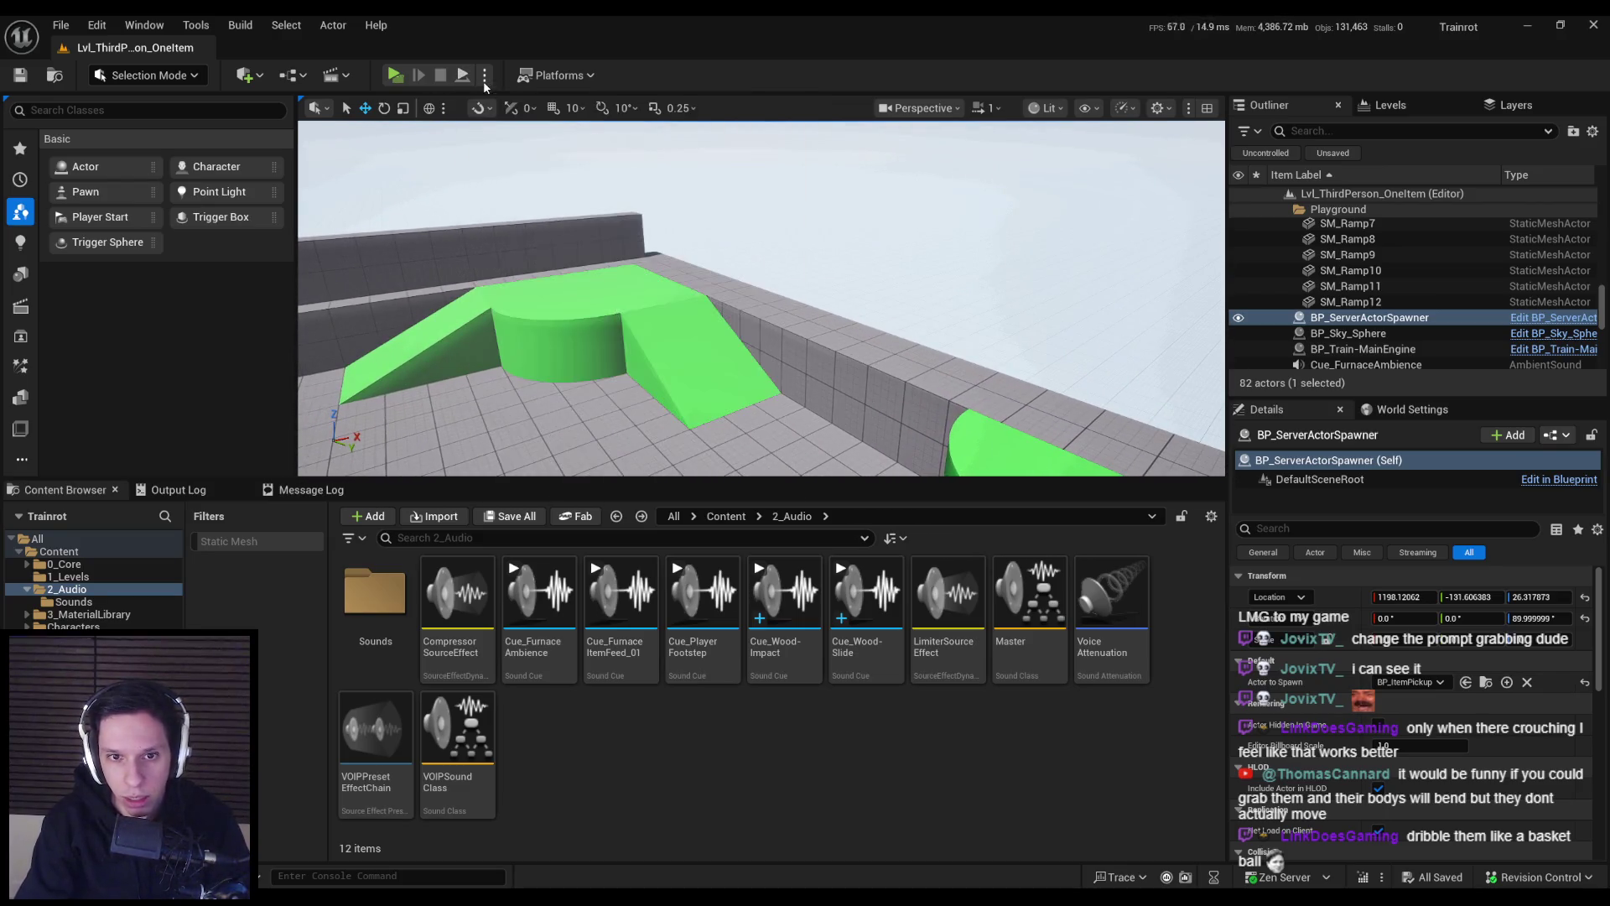
left_click(65, 23)
mouse_move(106, 147)
left_click(354, 164)
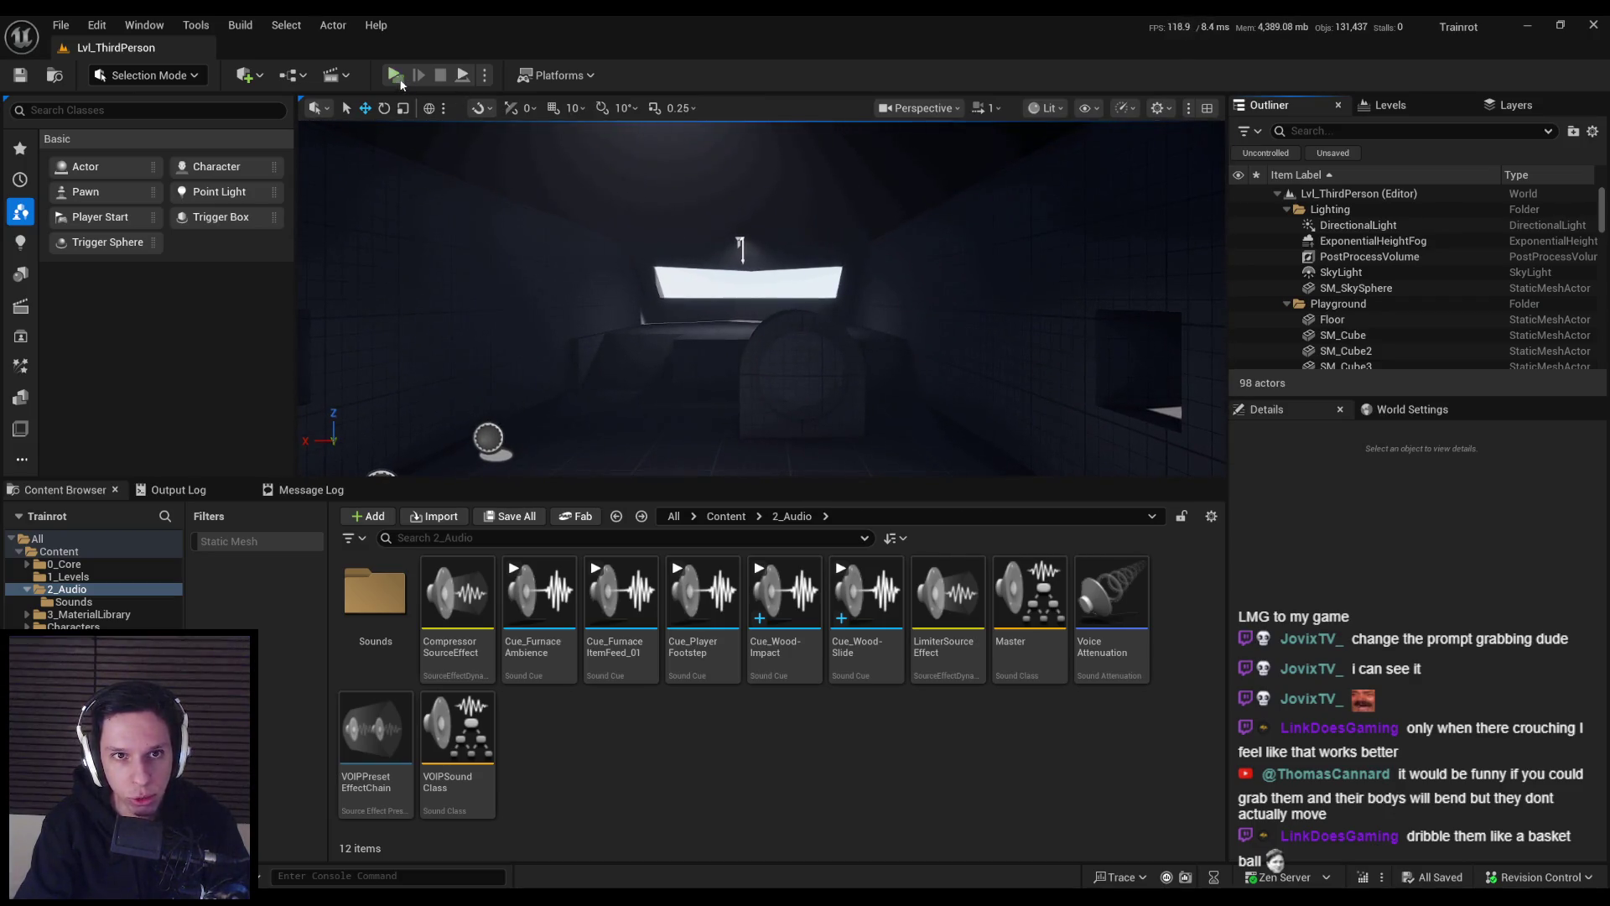
- Start the three-player session, walk across the dark room and drop the held cube
key("alt+p")
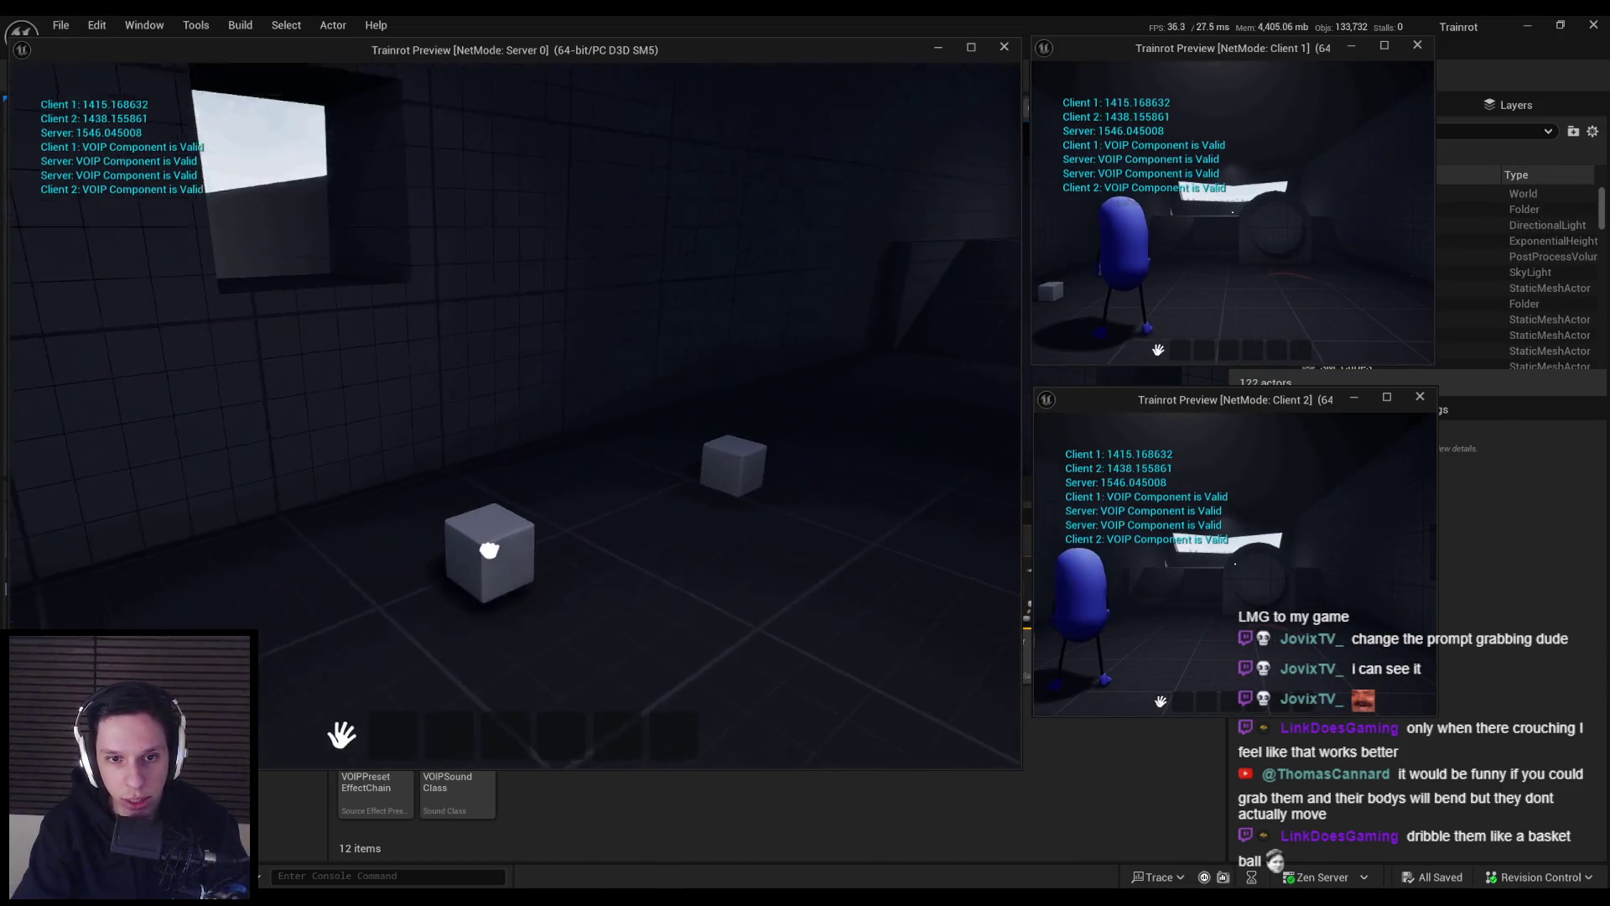
key("w")
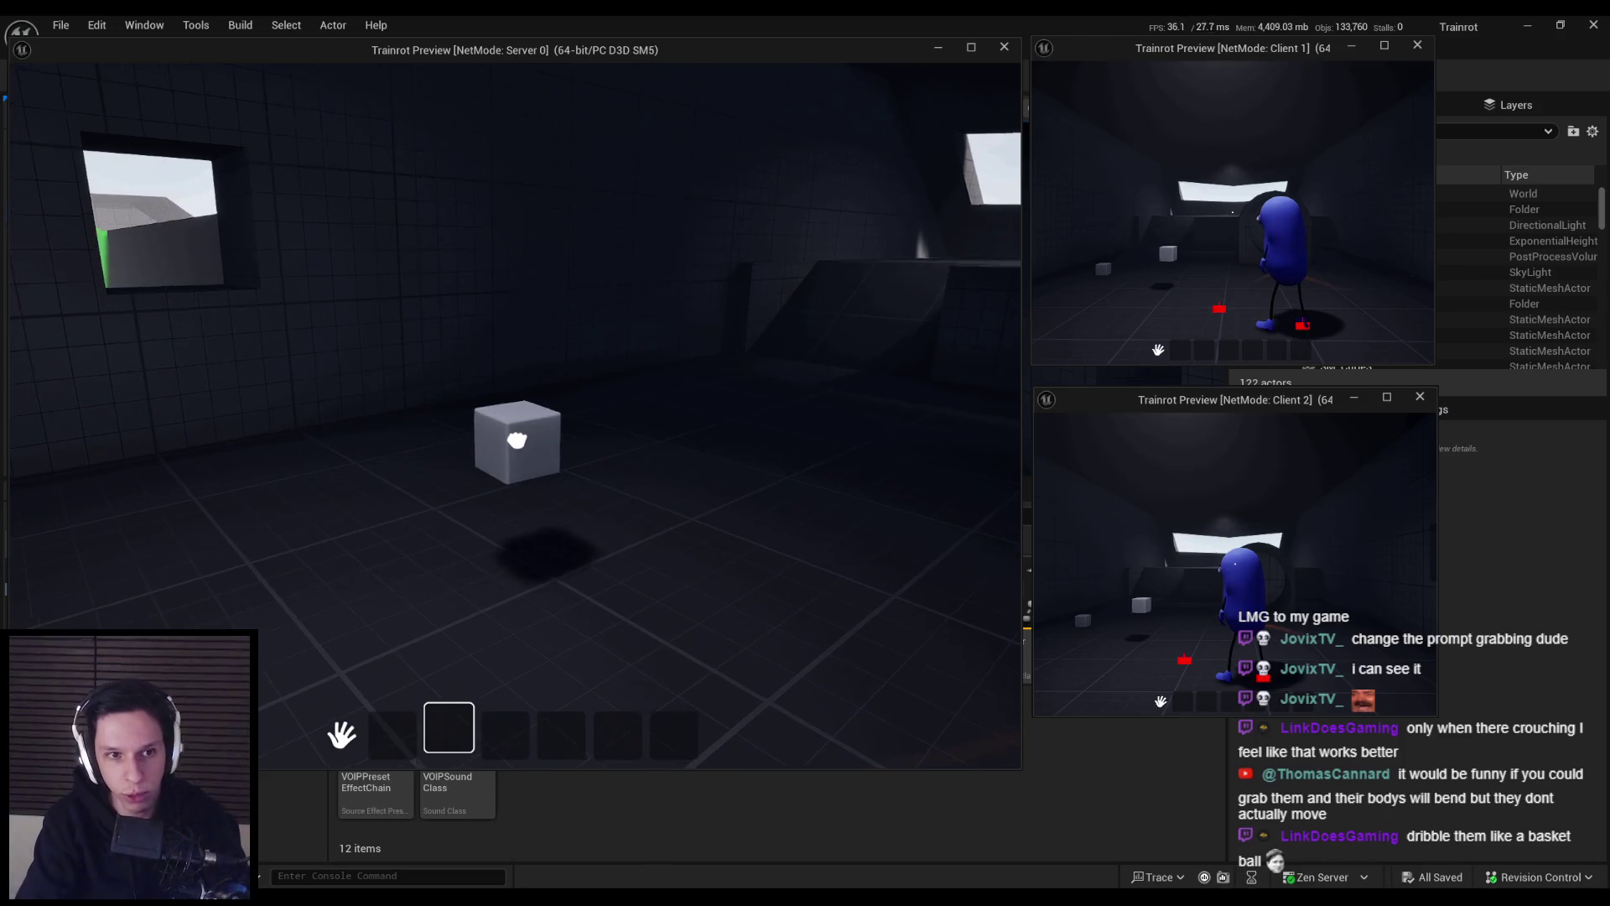
left_click(515, 415)
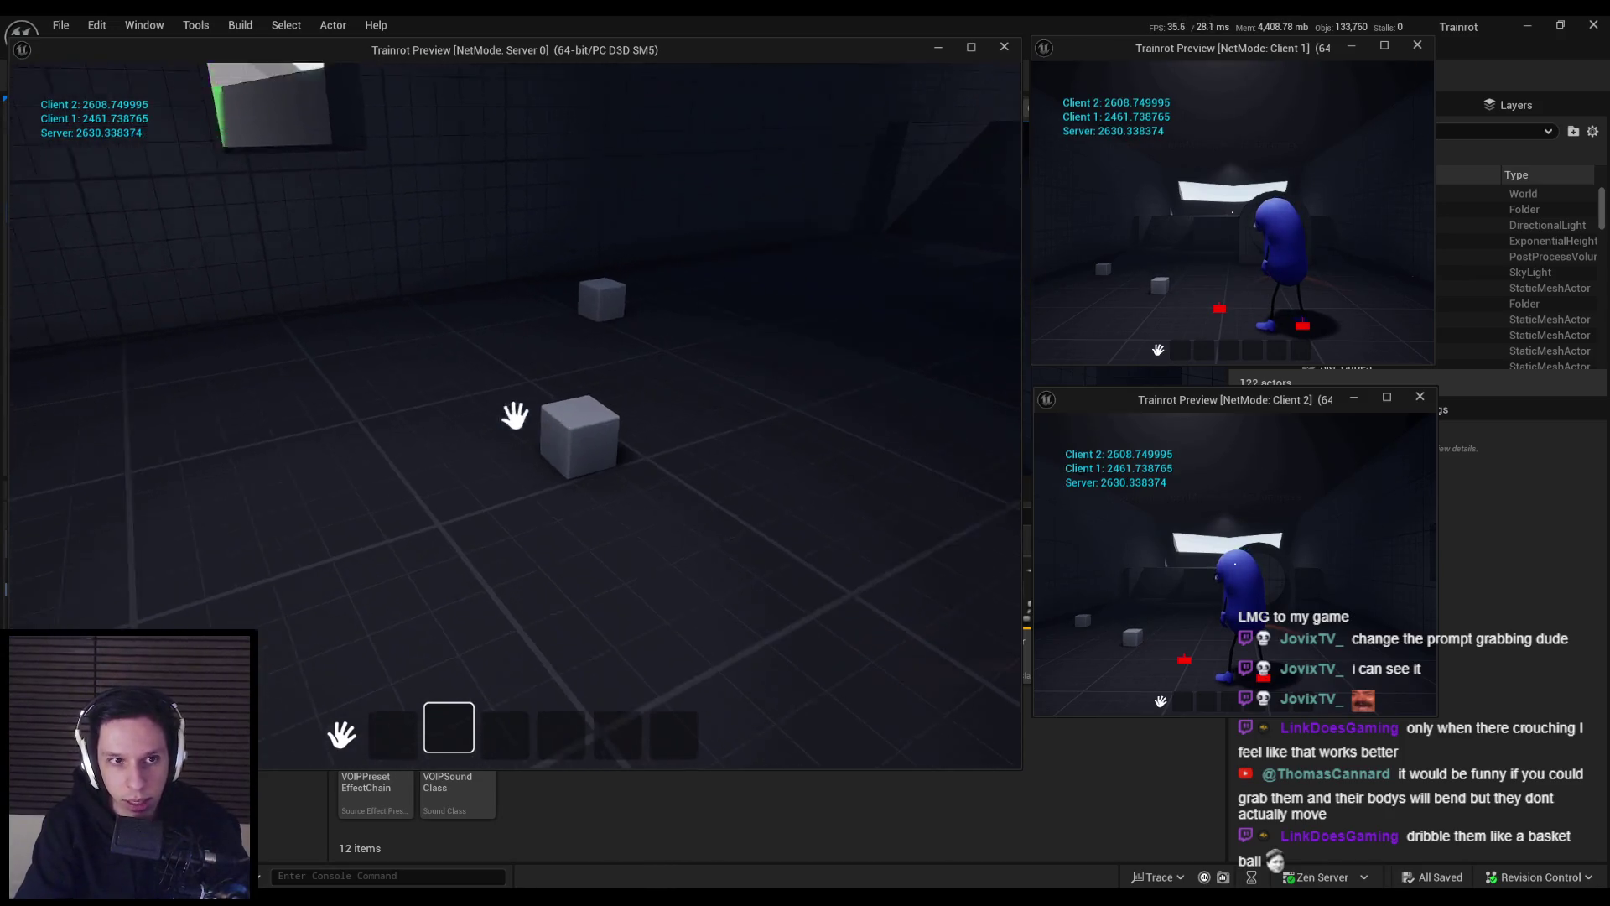